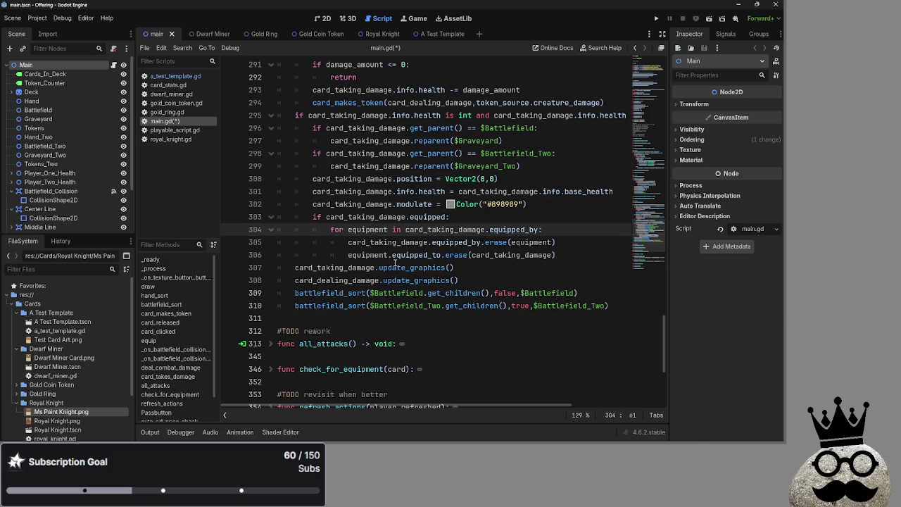
- Select the erase call, card_taking_damage and equipped_to on lines 305–306 of main.gd
left_click(363, 243)
double_click(458, 242)
double_click(496, 242)
double_click(531, 242)
double_click(368, 255)
double_click(396, 243)
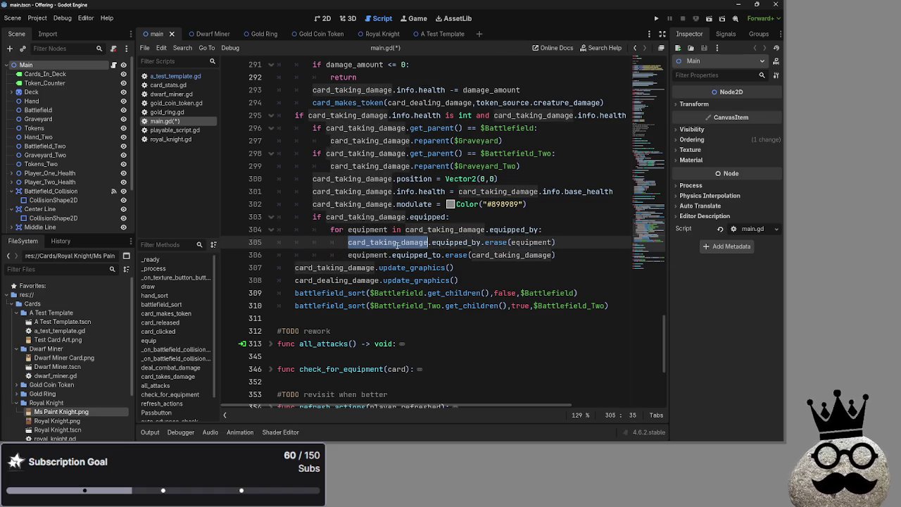
double_click(531, 242)
double_click(368, 254)
double_click(417, 255)
- Go to the end of line 307, then switch to playable_script.gd
left_click(476, 256)
double_click(530, 255)
left_click(513, 268)
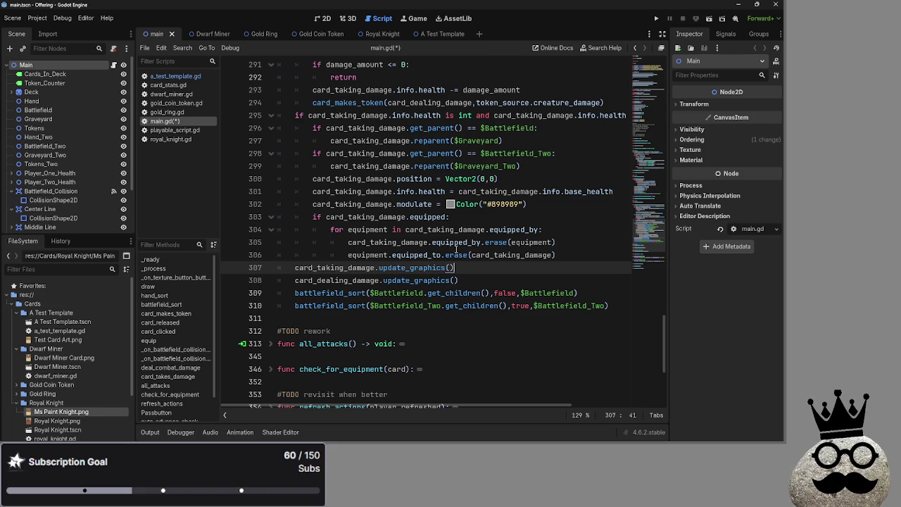
left_click(173, 129)
scroll(367, 162, "down", 2)
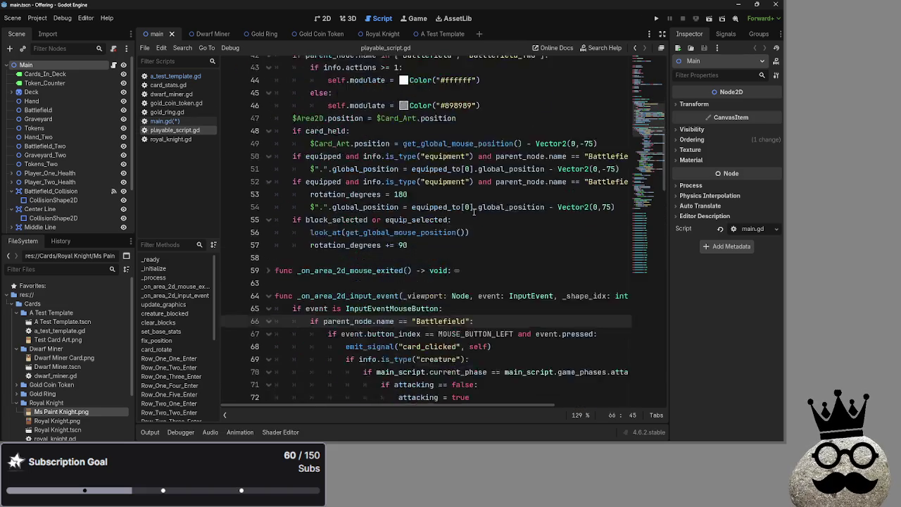
- Add a blank line after the _process header in playable_script.gd, then remove it again
scroll(487, 152, "up", 4)
left_click(484, 143)
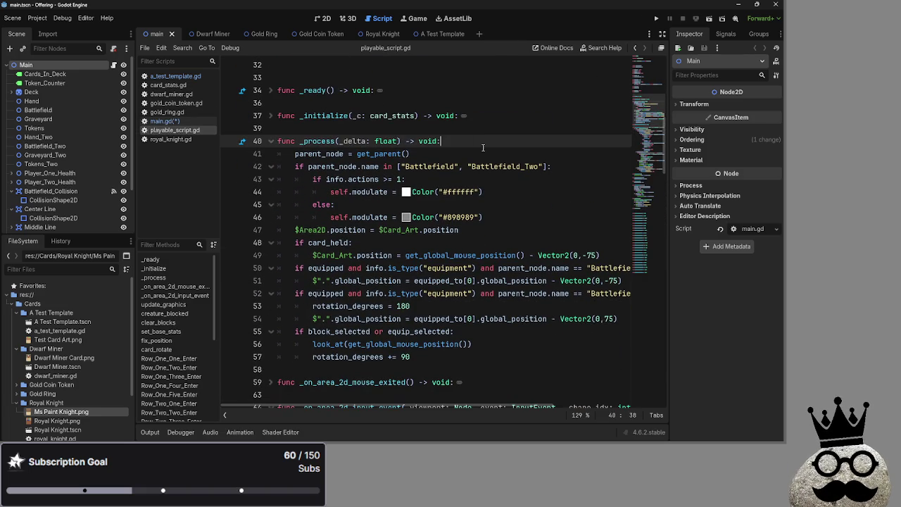
key("Return")
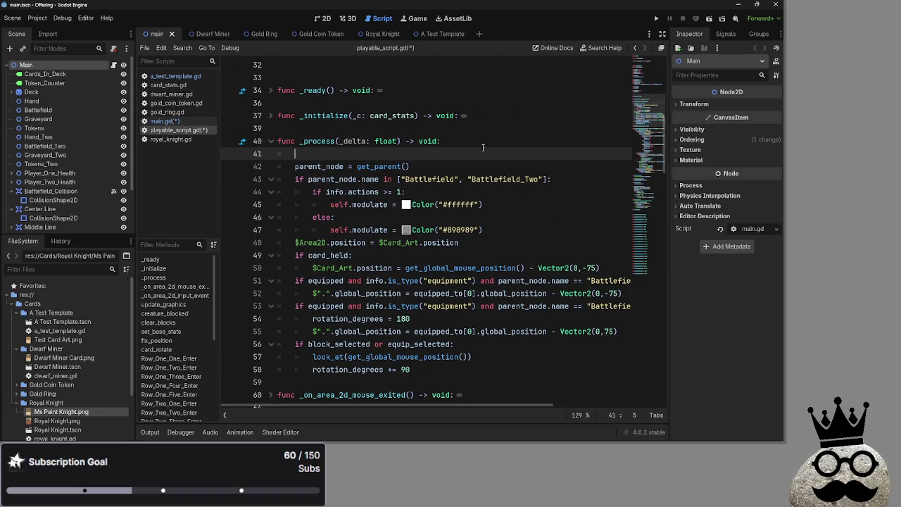
key("BackSpace")
key("BackSpace")
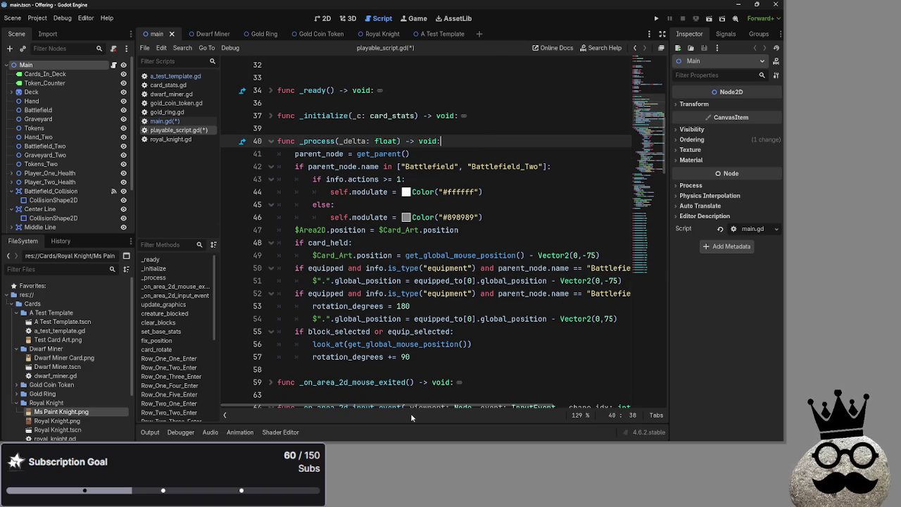
mouse_move(410, 405)
left_mouse_down()
mouse_move(446, 405)
mouse_move(412, 405)
left_mouse_up()
- Highlight 'equipment' on line 50, check line 53's 180 rotation, then return to main.gd
left_click(435, 268)
double_click(435, 269)
left_click(436, 307)
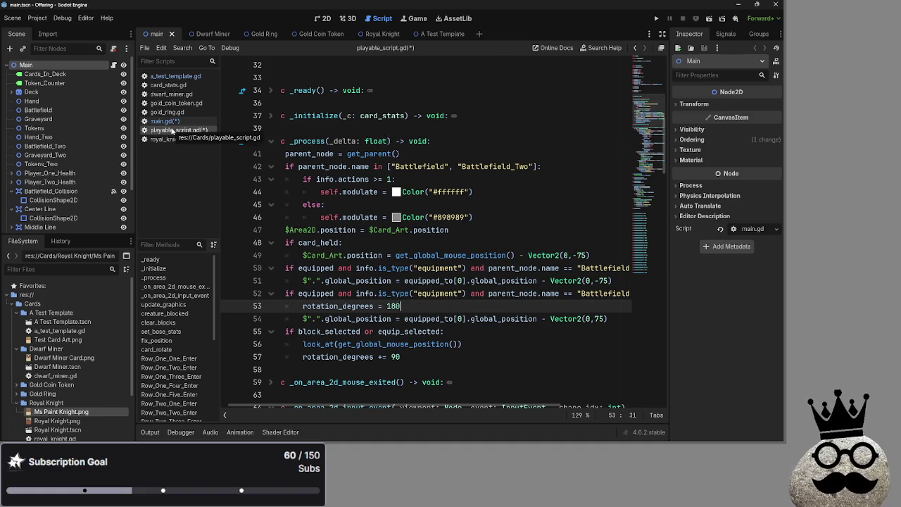
scroll(179, 310, "down", 8)
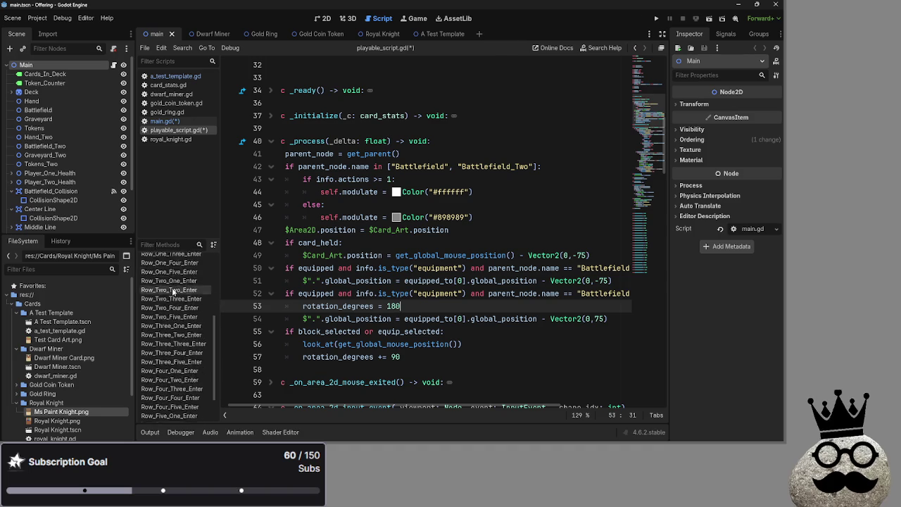
scroll(179, 330, "up", 8)
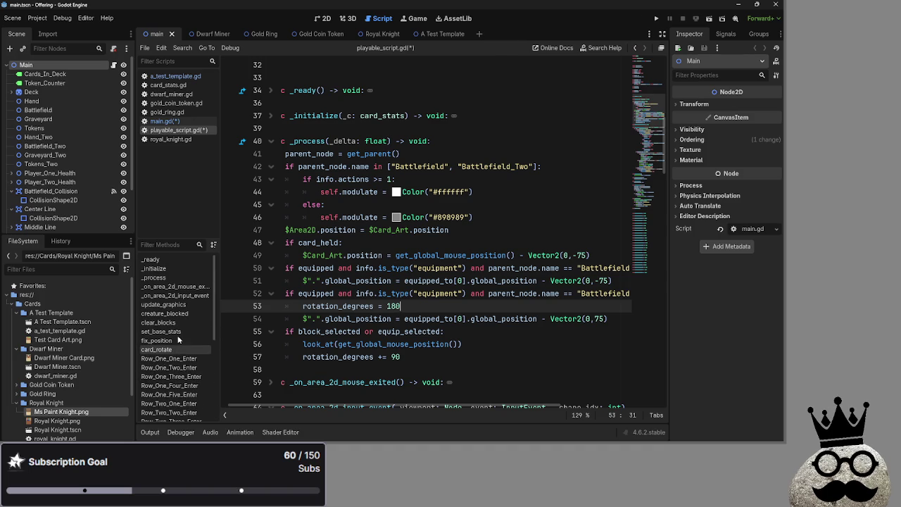
left_click(168, 122)
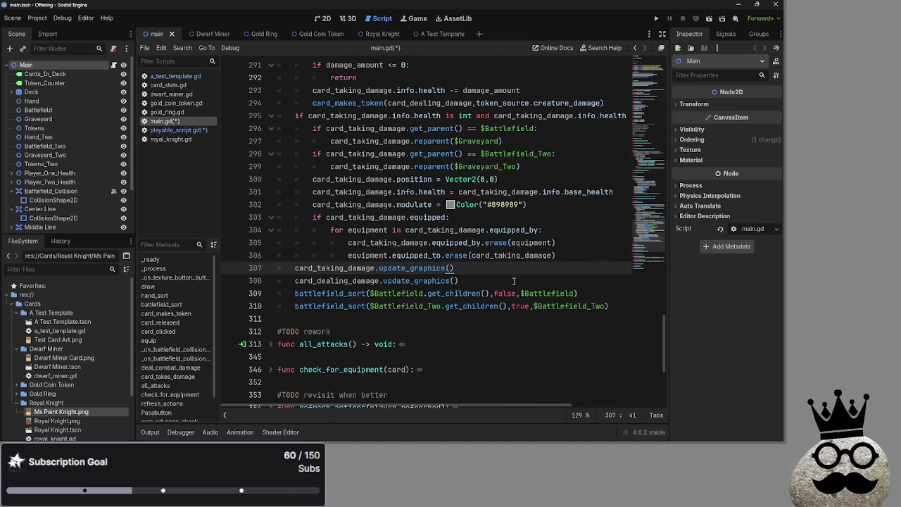
left_click(362, 255)
double_click(417, 255)
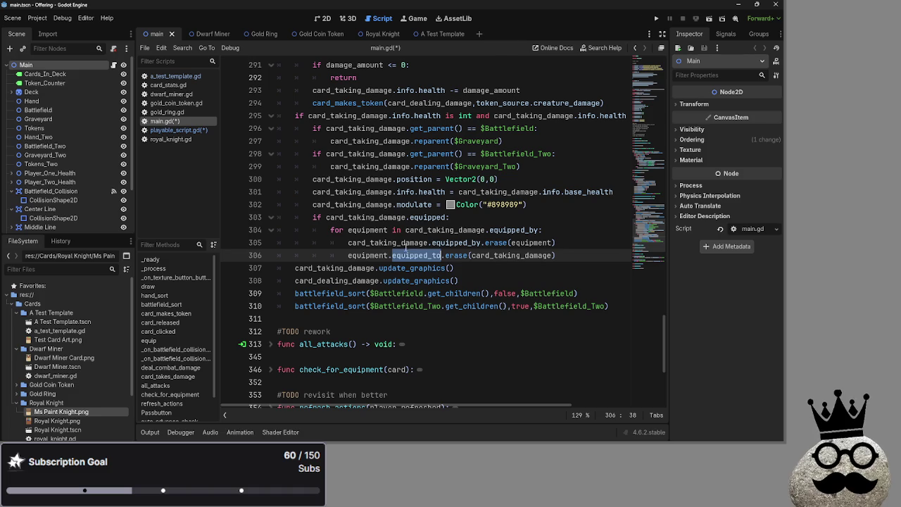
left_click_drag(512, 243, 554, 243)
double_click(514, 255)
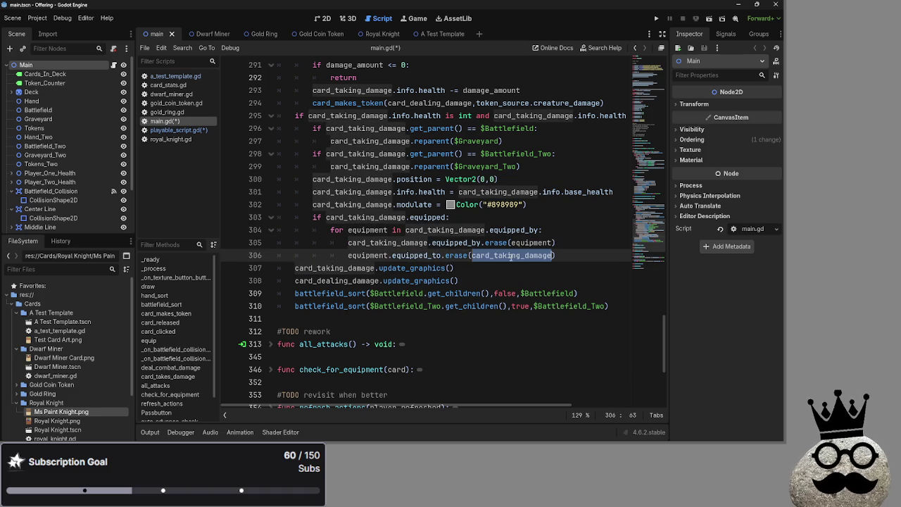
double_click(442, 255)
double_click(458, 243)
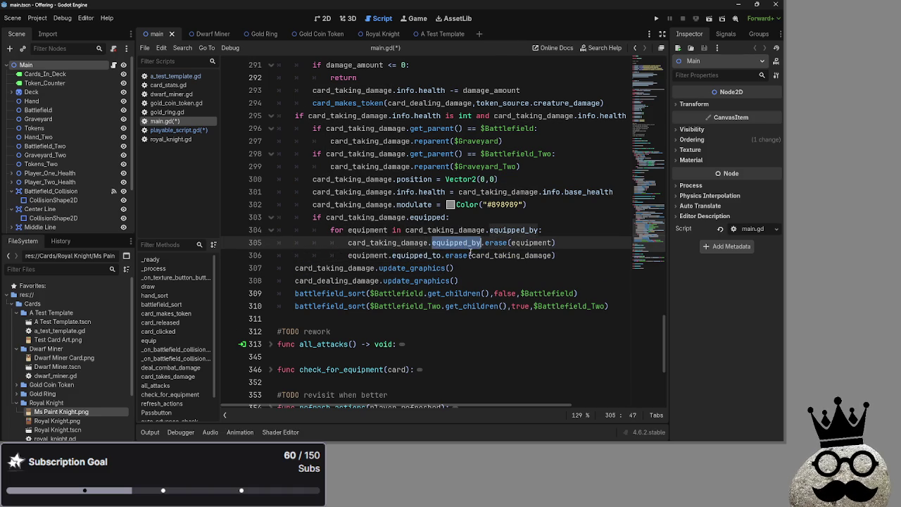
double_click(507, 255)
double_click(385, 243)
double_click(507, 255)
left_click(586, 256)
double_click(500, 267)
double_click(497, 267)
left_click(495, 267)
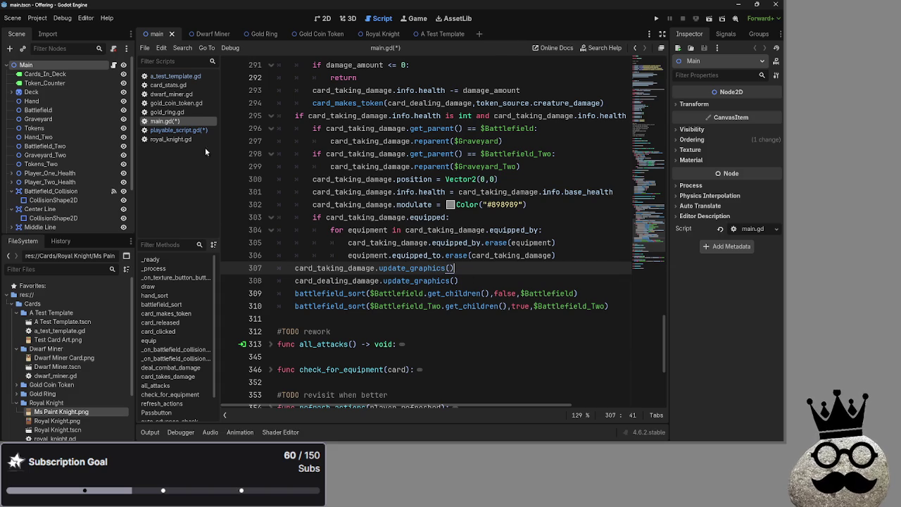
left_click(182, 131)
- Back in Godot, select playable_script.gd's whole _process function, lines 40–57
key("alt+Tab")
key("alt+Tab")
key("alt+Tab")
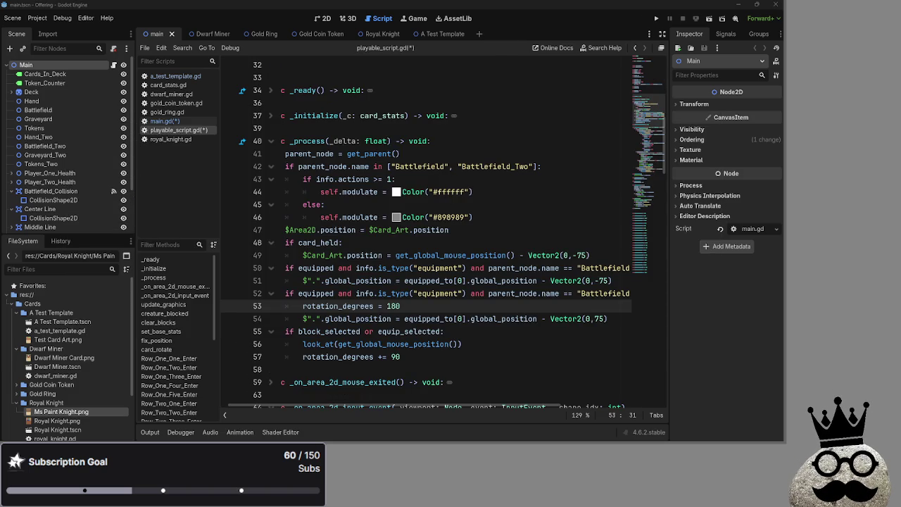
key("alt+Tab")
scroll(404, 275, "down", 5)
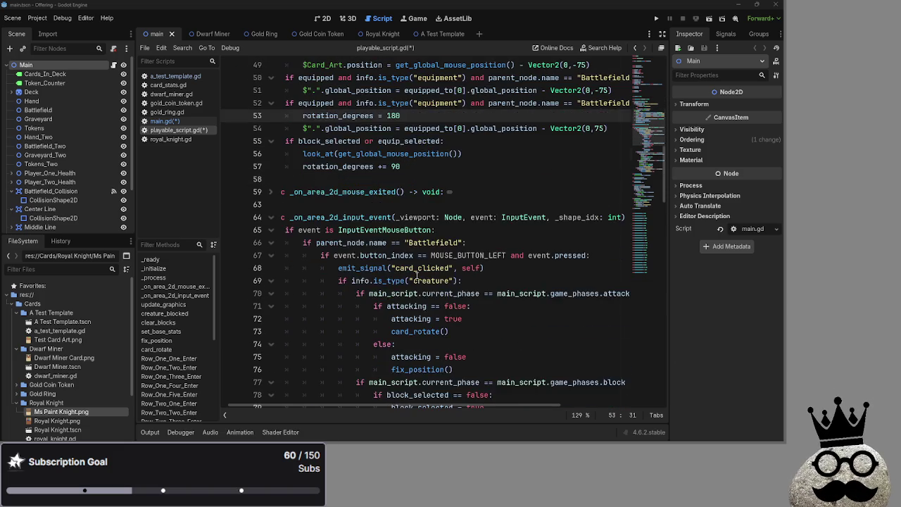
scroll(417, 275, "up", 1)
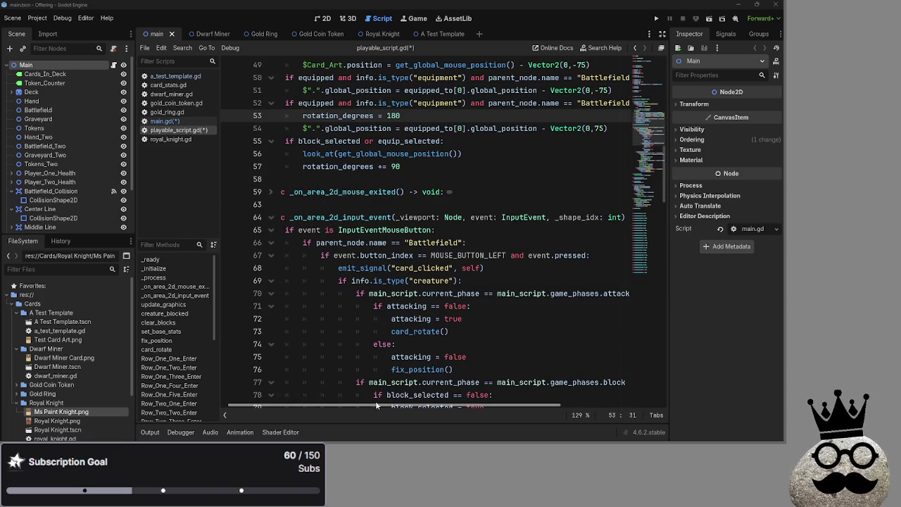
scroll(444, 352, "up", 8)
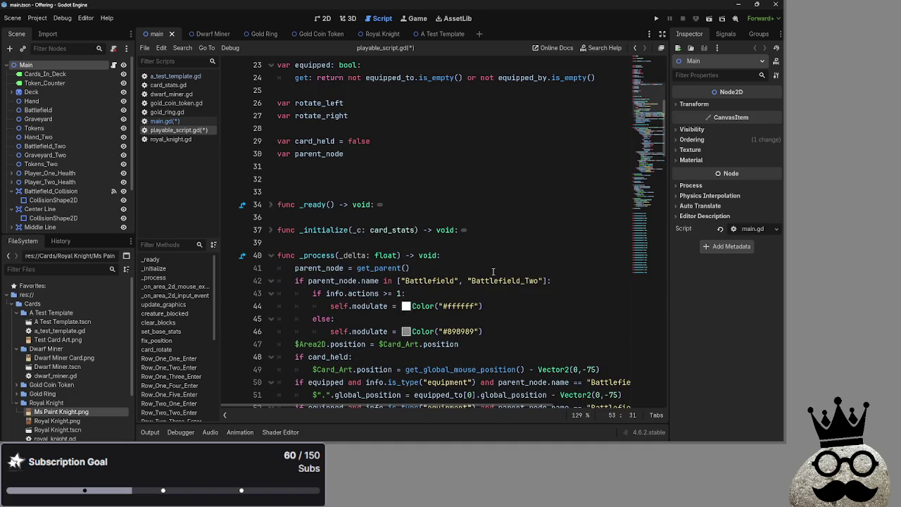
scroll(452, 289, "down", 4)
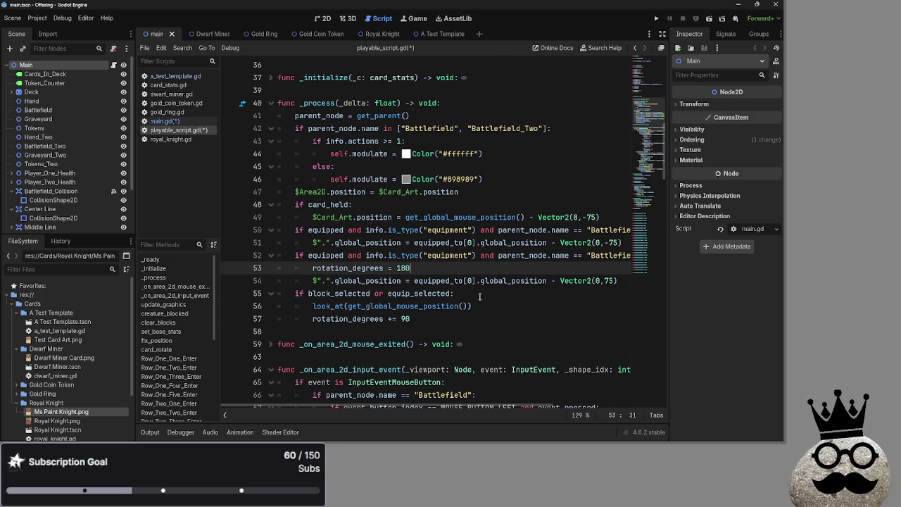
scroll(480, 296, "up", 5)
scroll(278, 143, "down", 4)
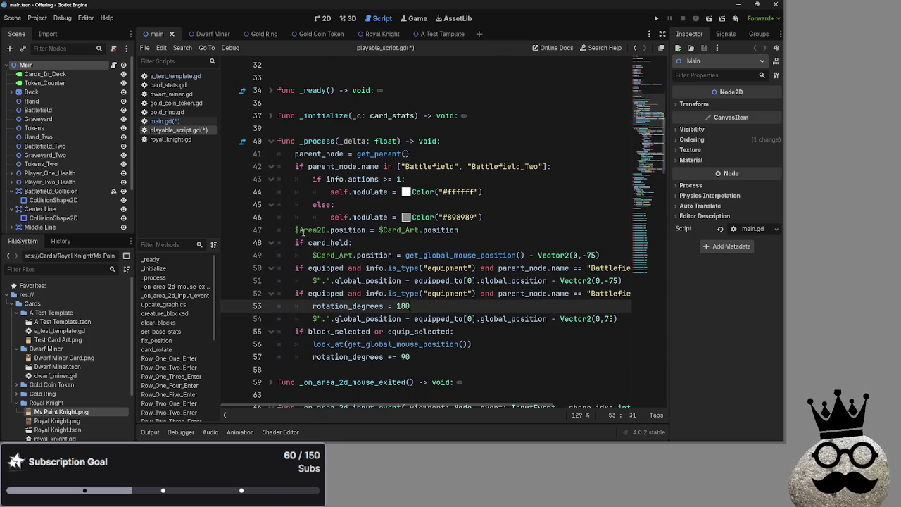
left_click_drag(278, 143, 486, 360)
left_click(454, 368)
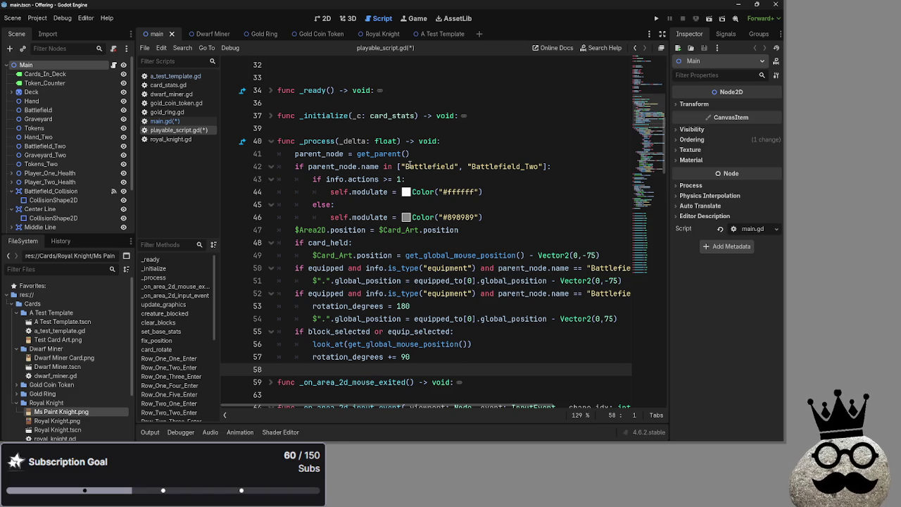
- Fold the equipped property's getter on line 23 of playable_script.gd
left_click(388, 131)
left_click(382, 100)
scroll(382, 99, "up", 2)
left_click(388, 142)
scroll(398, 166, "up", 4)
scroll(406, 175, "up", 2)
left_click(381, 242)
left_click(380, 280)
left_click(339, 242)
left_click(268, 219)
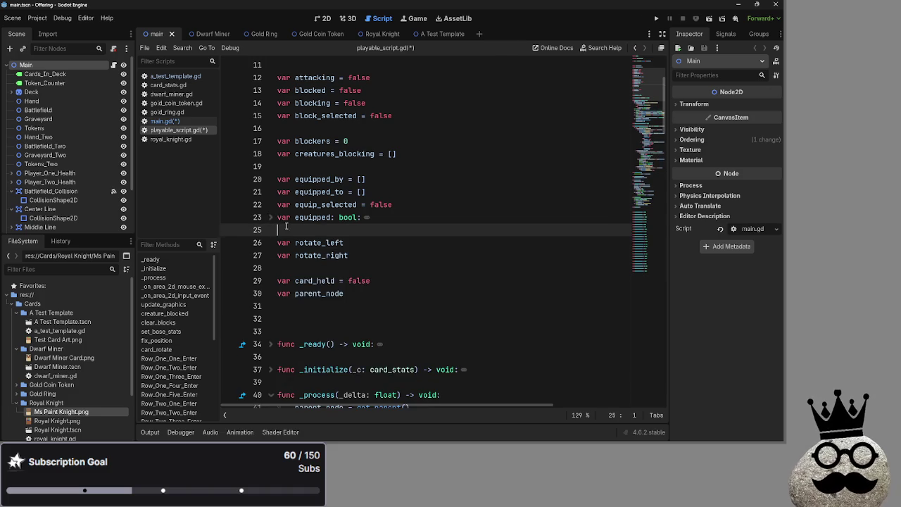
- Review the card variable declarations and the _process code
scroll(467, 268, "down", 3)
scroll(467, 268, "down", 3)
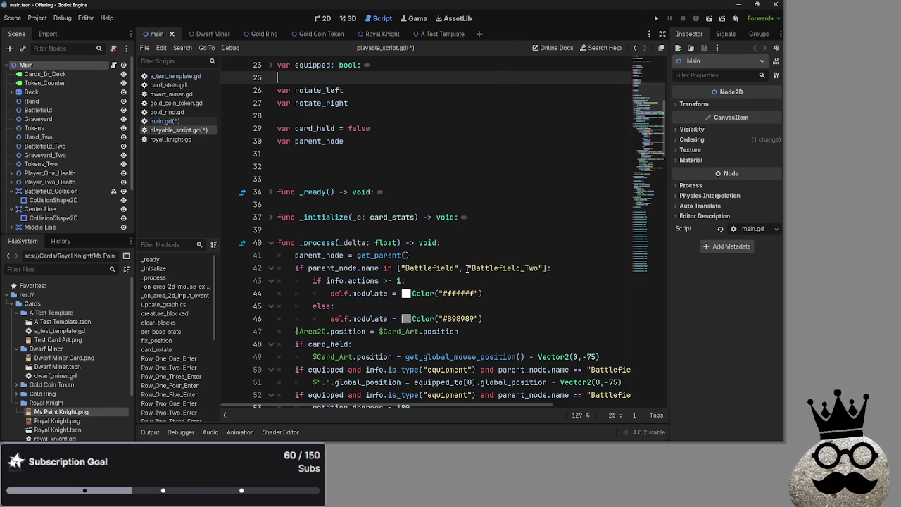
scroll(468, 268, "down", 4)
scroll(506, 282, "up", 7)
scroll(549, 296, "down", 2)
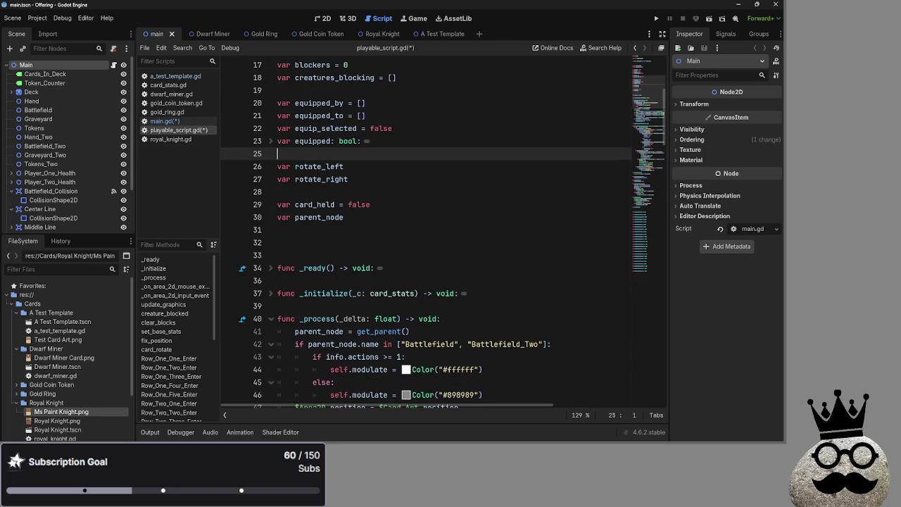
scroll(486, 297, "down", 2)
scroll(486, 296, "up", 3)
left_click(362, 242)
left_click(356, 197)
left_click(349, 152)
- Open a new indented line 52 below line 51, the Vector2(0,-75) positioning line
scroll(370, 234, "up", 4)
left_click(370, 231)
left_click(331, 204)
left_click(333, 244)
scroll(333, 244, "down", 8)
left_click(344, 159)
scroll(344, 160, "down", 4)
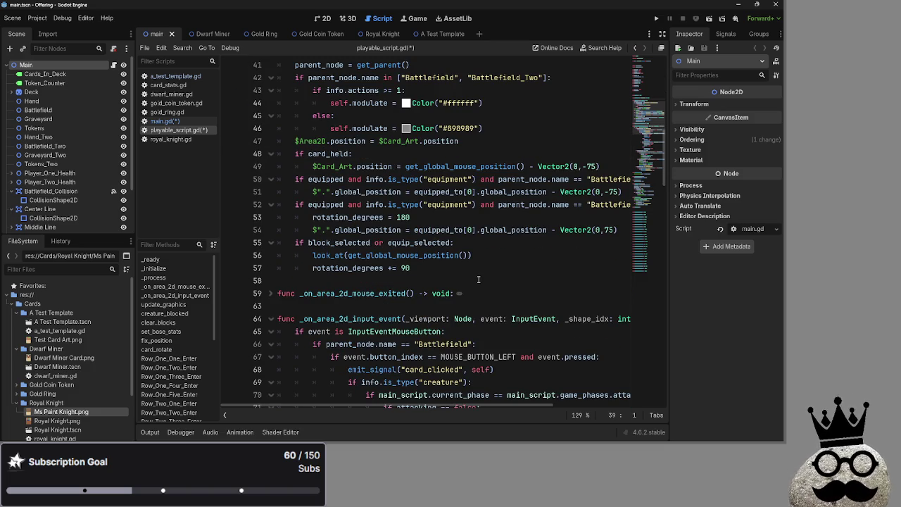
scroll(477, 279, "up", 1)
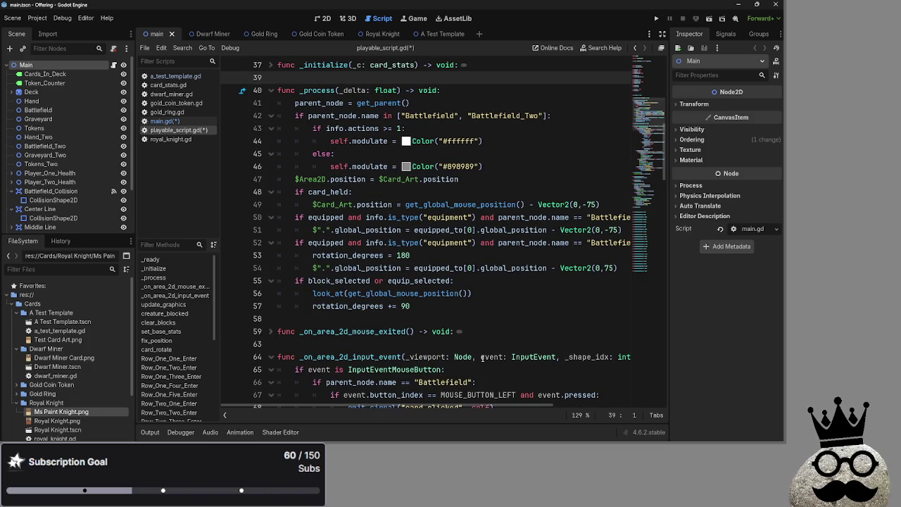
left_click(620, 229)
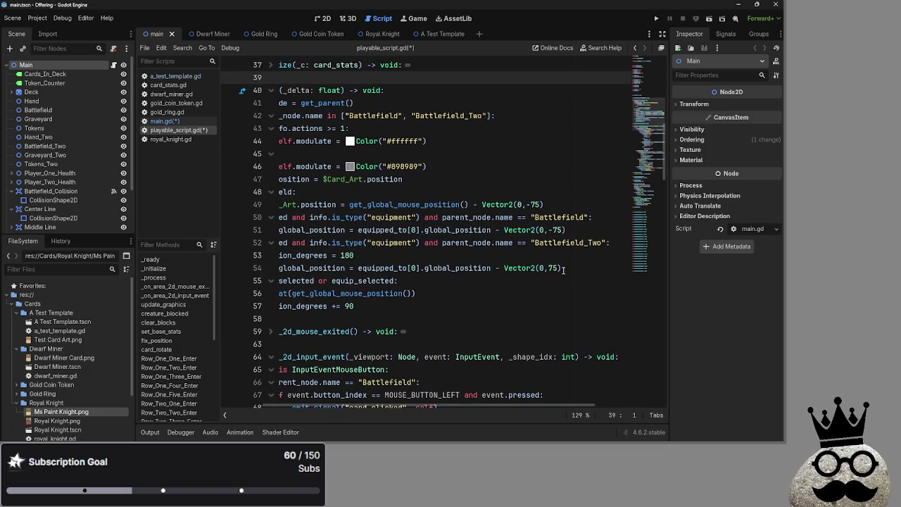
key("Return")
- Write print(equipped_to) on line 52, pasting the variable name copied from line 21
left_click_drag(408, 406, 386, 407)
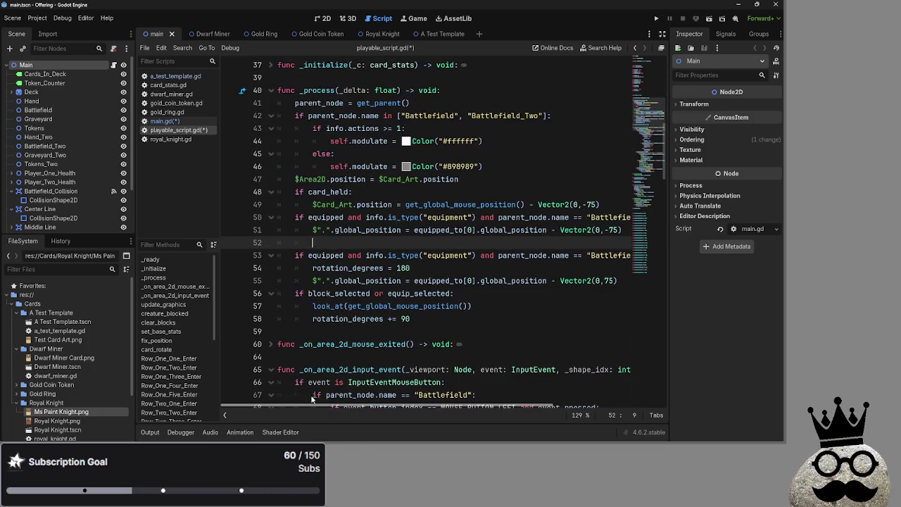
scroll(333, 237, "up", 10)
type("pr")
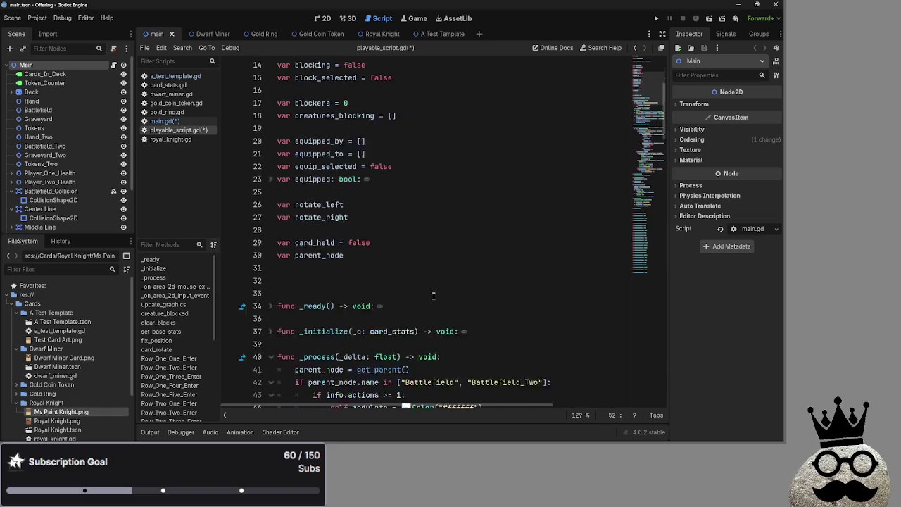
type("int(")
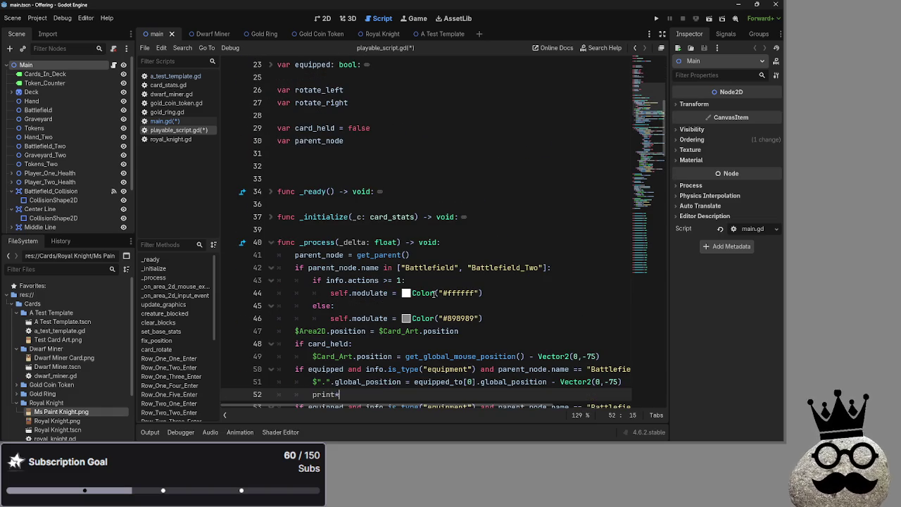
scroll(434, 293, "up", 4)
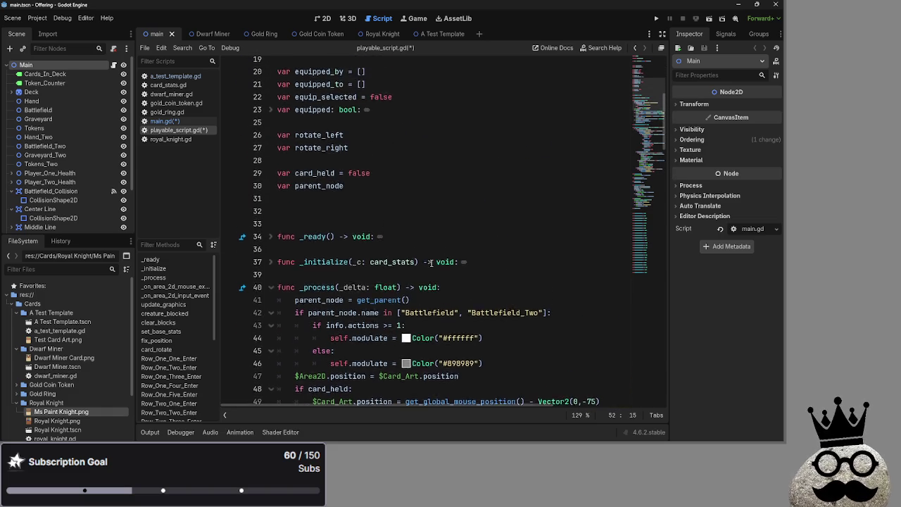
double_click(322, 178)
double_click(324, 191)
key("ctrl+c")
scroll(400, 256, "down", 5)
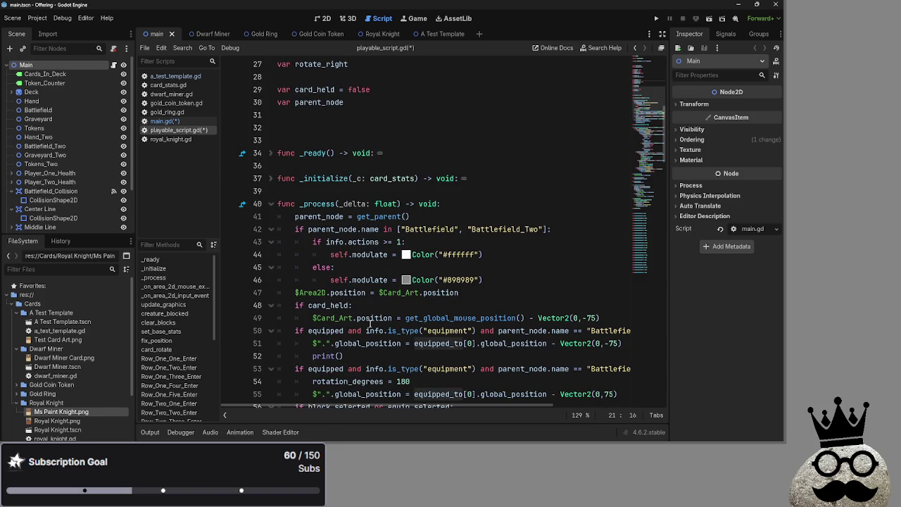
scroll(348, 325, "down", 1)
left_click(340, 318)
key("ctrl+v")
- Check the equip_selected line and blank line 32, then scroll back down the script
scroll(366, 231, "up", 4)
scroll(366, 231, "up", 2)
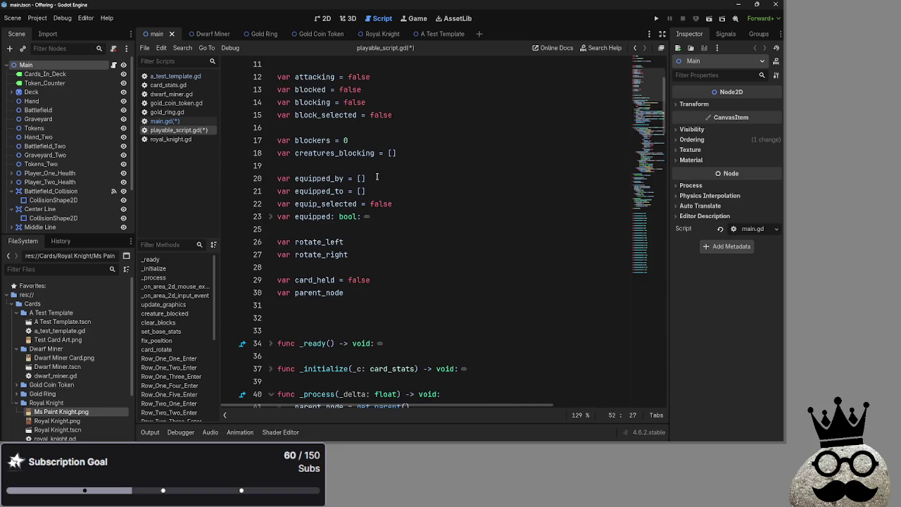
left_click(415, 203)
scroll(400, 159, "up", 2)
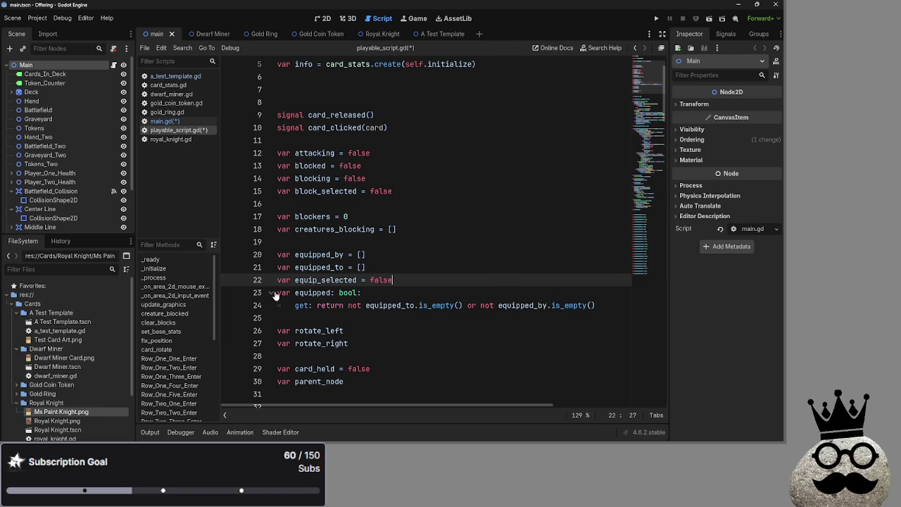
scroll(570, 171, "down", 6)
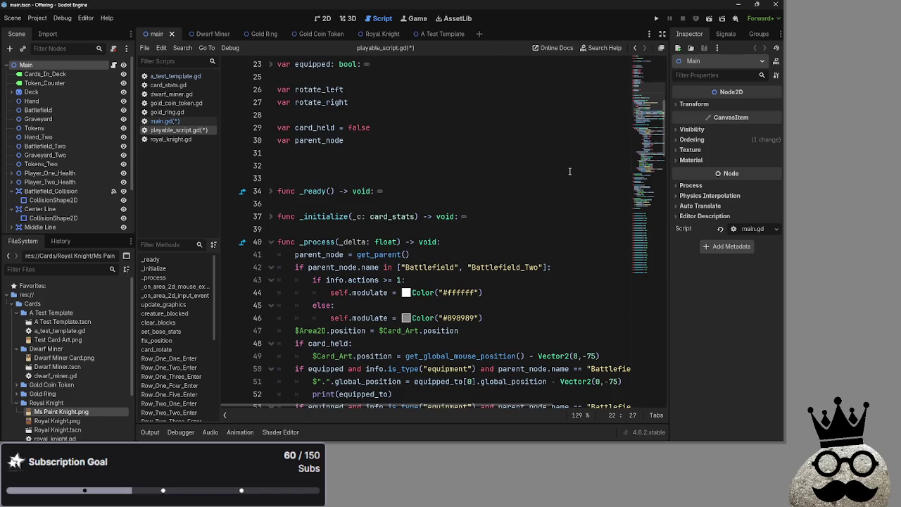
left_click(569, 172)
scroll(549, 254, "down", 1)
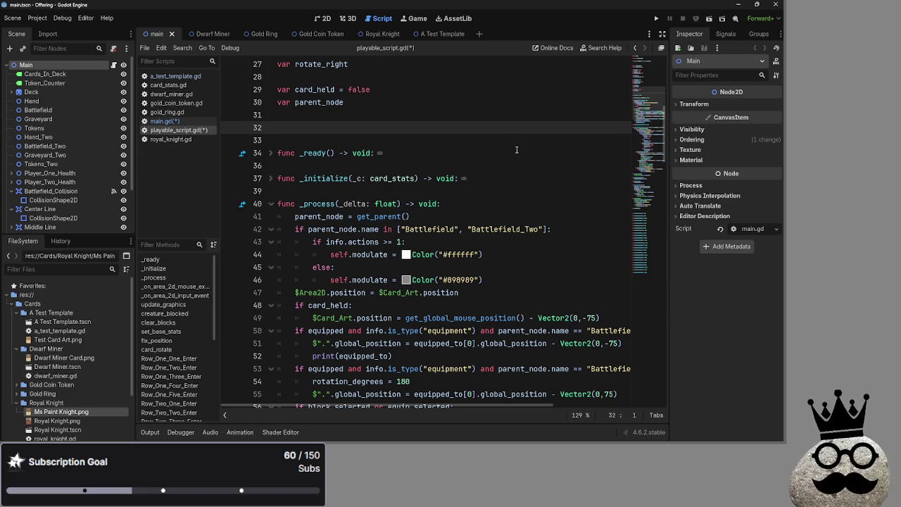
scroll(517, 150, "down", 5)
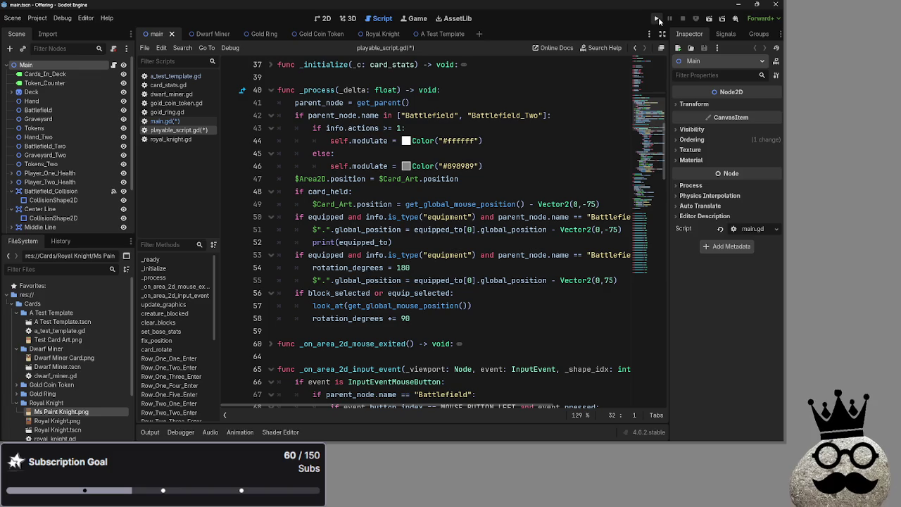
- Run the game, advance through main, attack and damage to player two's turn, then stop it
left_click(658, 19)
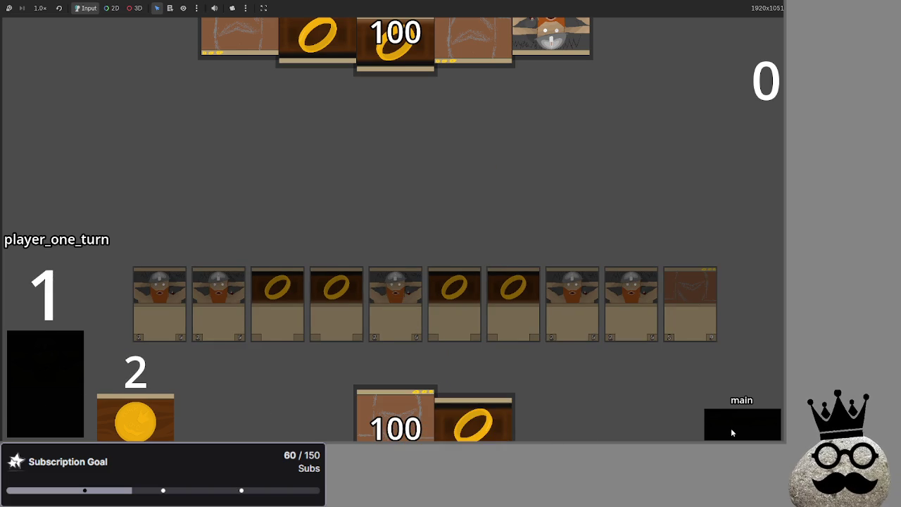
left_click(732, 432)
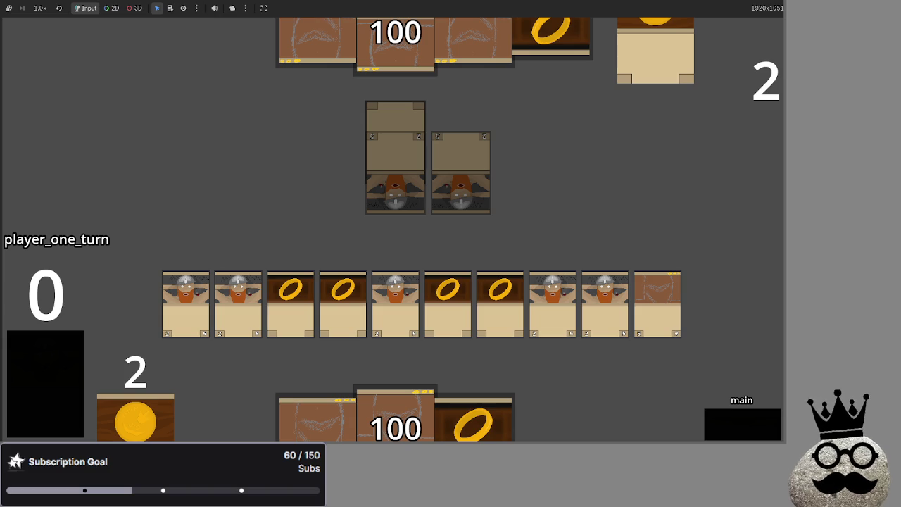
left_click(736, 422)
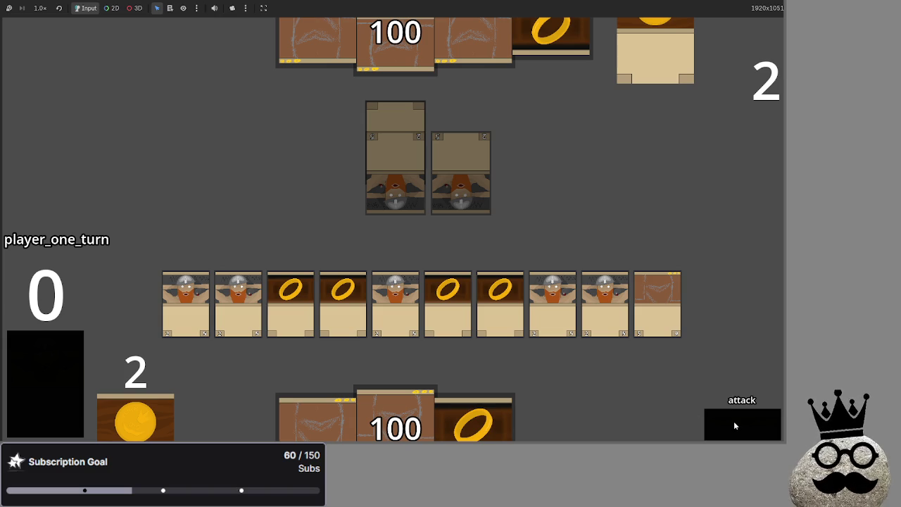
left_click(734, 421)
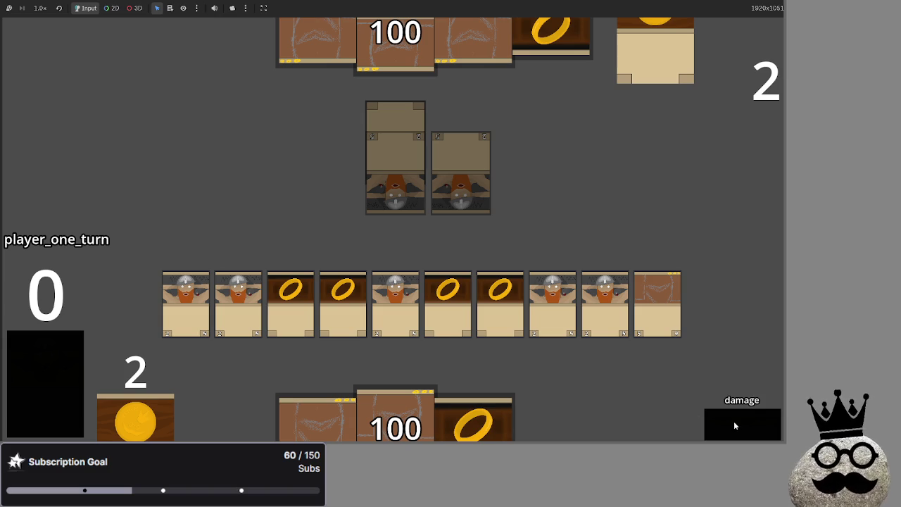
left_click(734, 421)
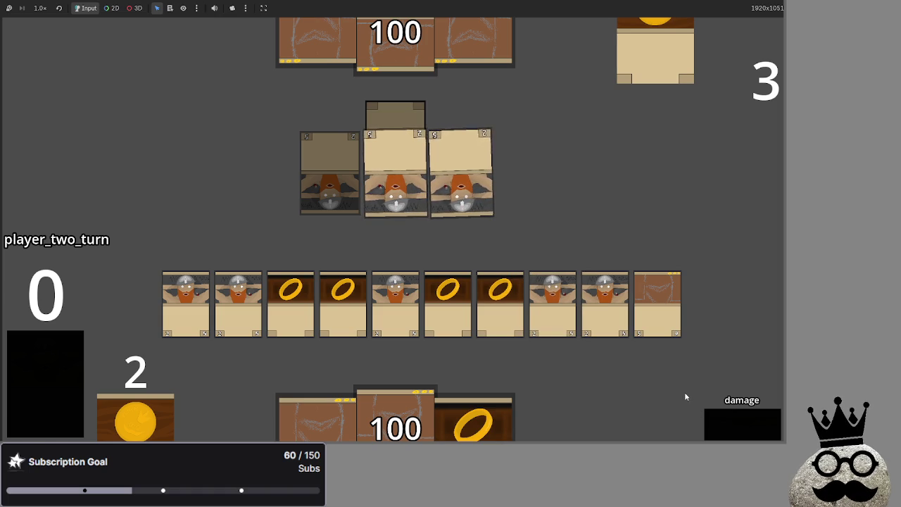
key("F8")
scroll(422, 176, "down", 15)
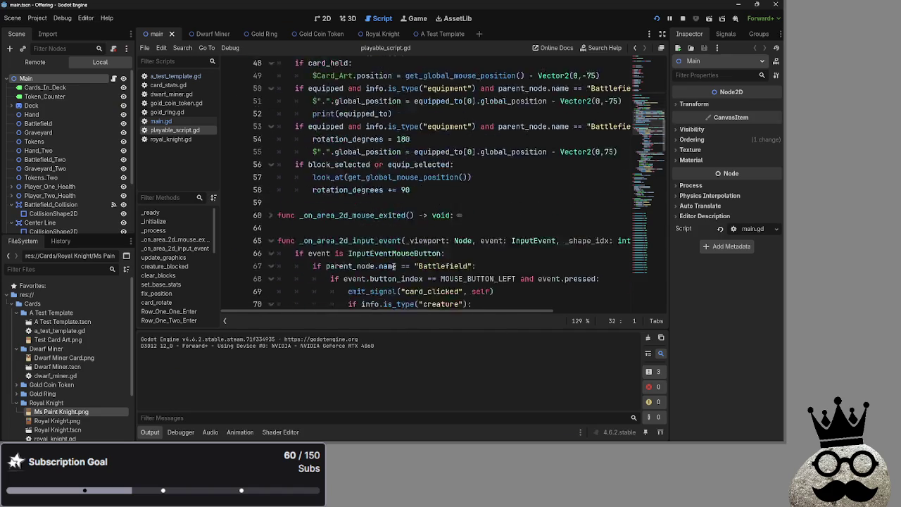
- Unfold auto_advance_check in main.gd and insert a pass statement on new line 445
left_click(161, 121)
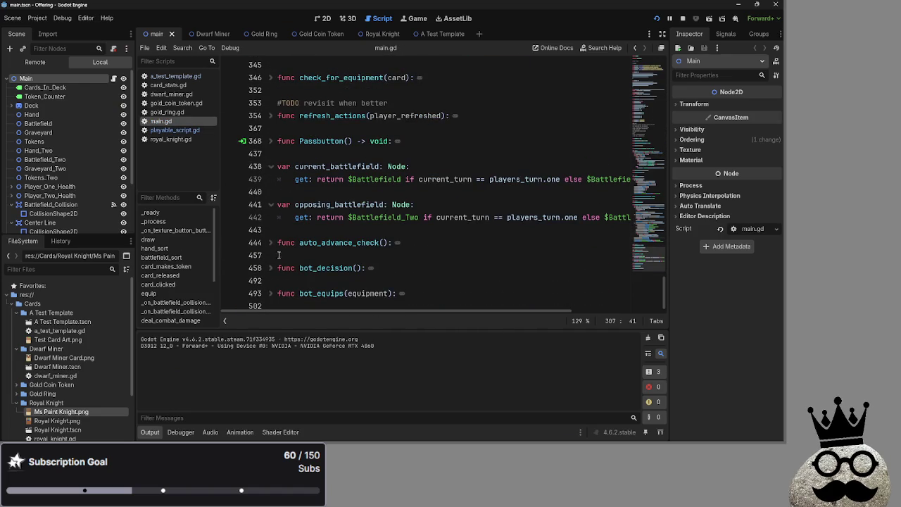
left_click(271, 242)
scroll(275, 240, "down", 3)
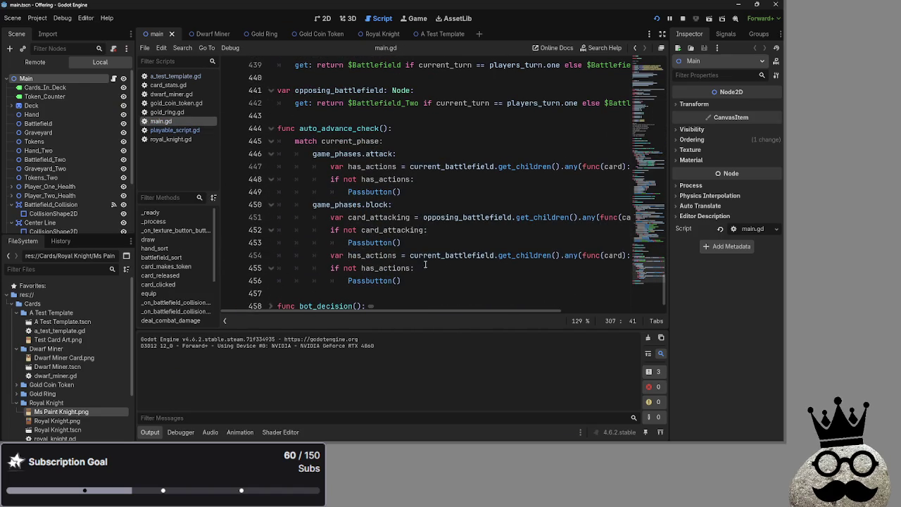
left_click(402, 128)
key("Return")
type("s")
left_click(414, 133)
- Restart the game and play dwarf, ring and 100 cards, drawing new cards midway
left_click(683, 20)
left_click(656, 19)
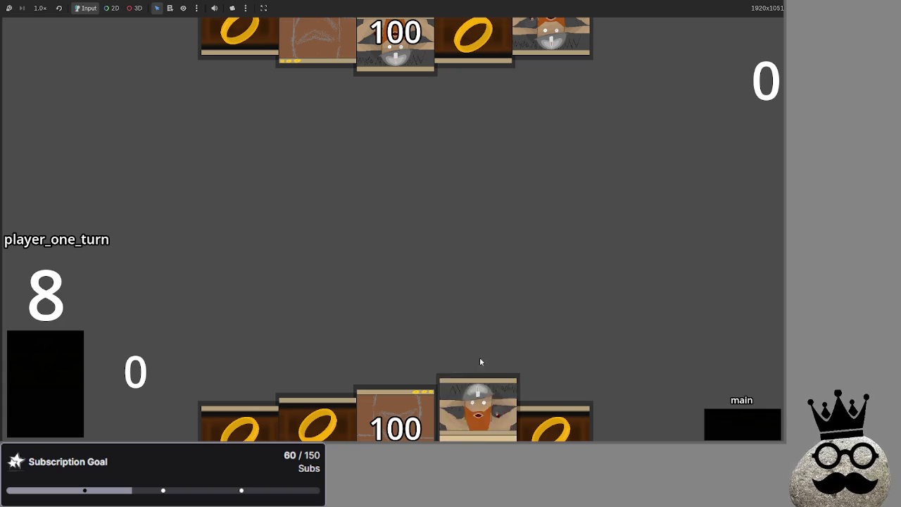
left_click(451, 411)
left_click(471, 412)
left_click(319, 412)
left_click(473, 421)
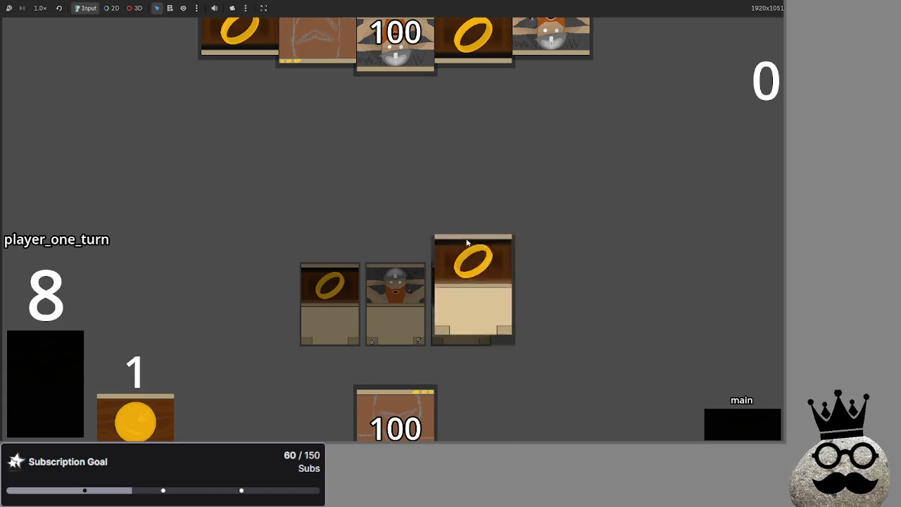
left_click(32, 343)
left_click(318, 421)
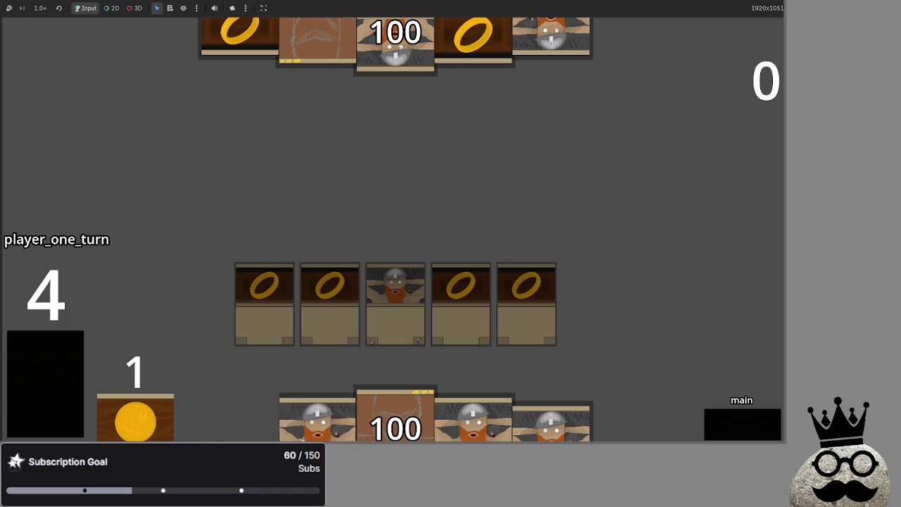
left_click(317, 421)
left_click(313, 421)
left_click(472, 421)
left_click(395, 419)
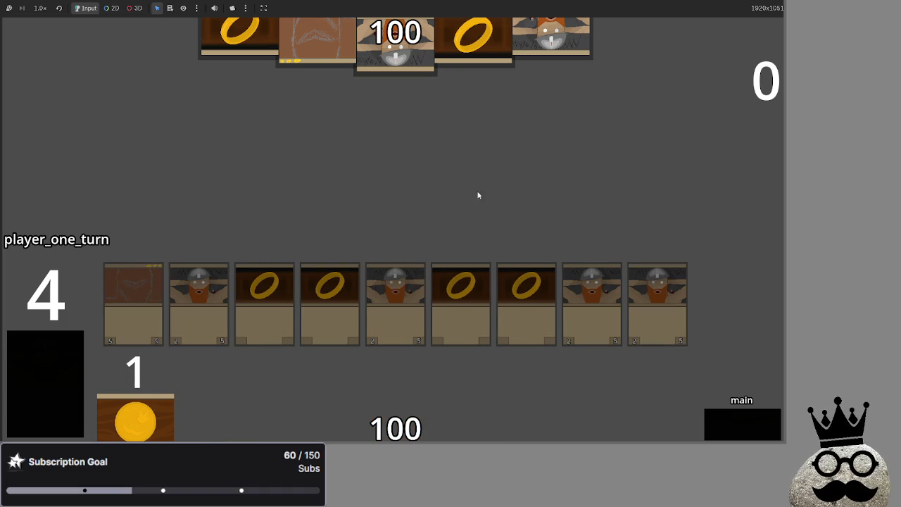
- Advance phases, field a dwarf, equip three rings onto dwarves, pass to player two, then stop
left_click(734, 422)
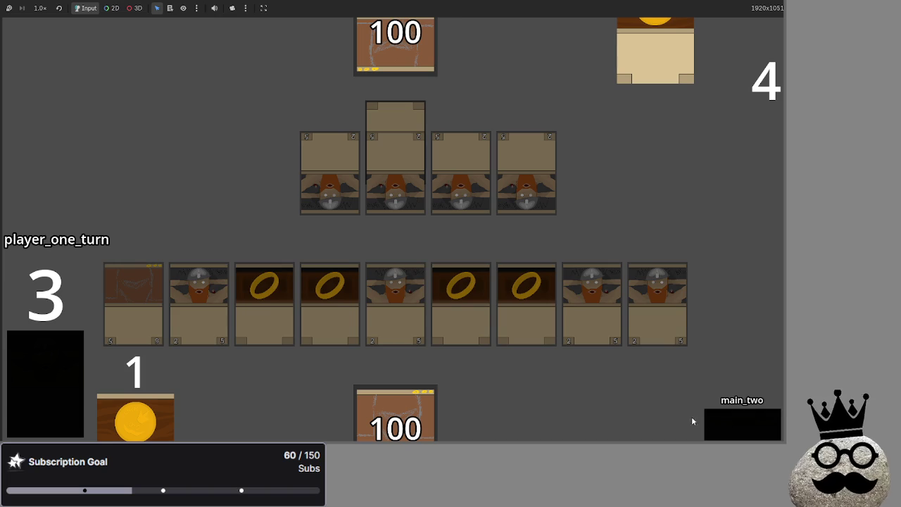
left_click(709, 424)
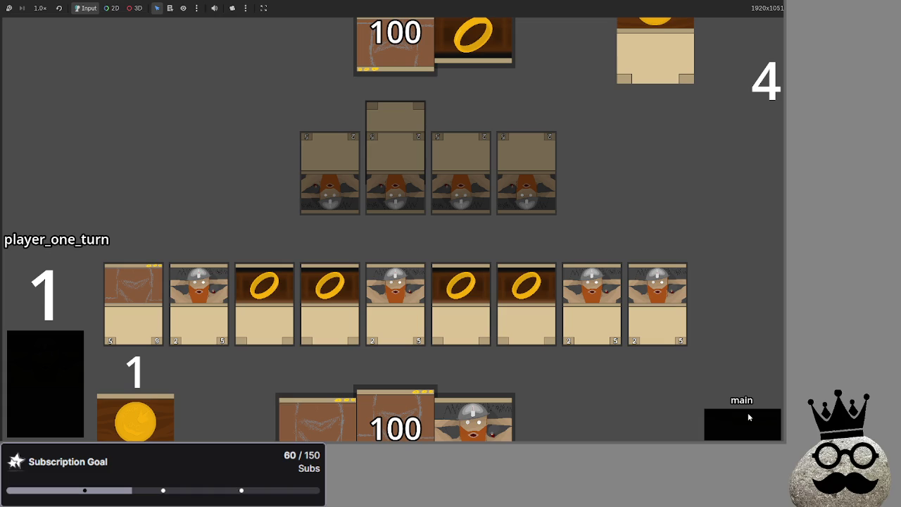
left_click_drag(474, 435, 650, 204)
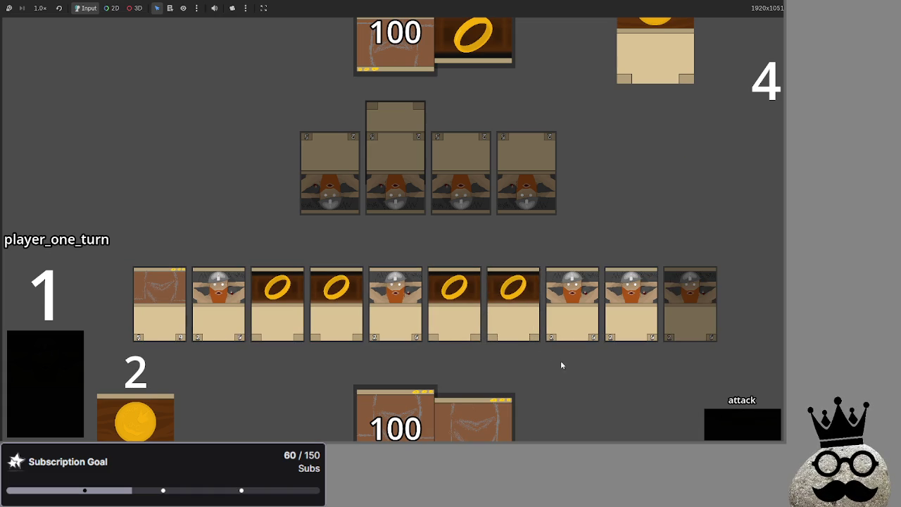
left_click(725, 423)
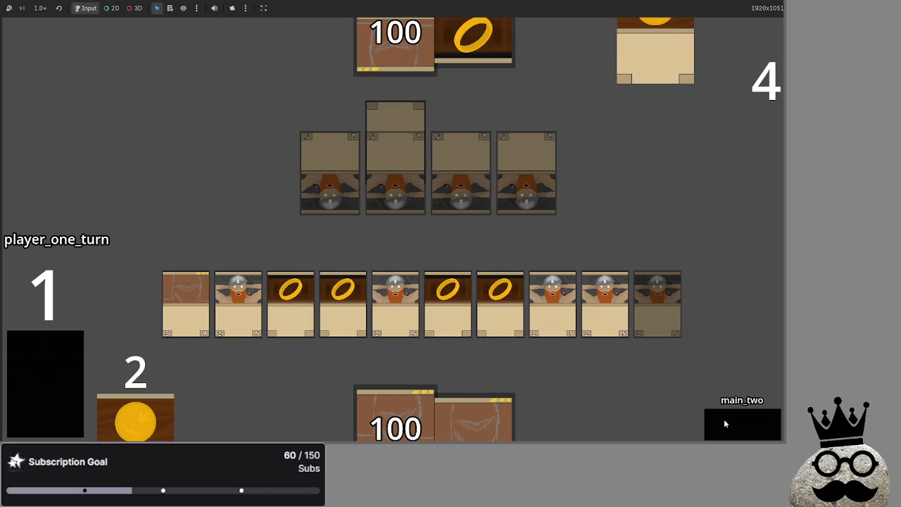
left_click(500, 322)
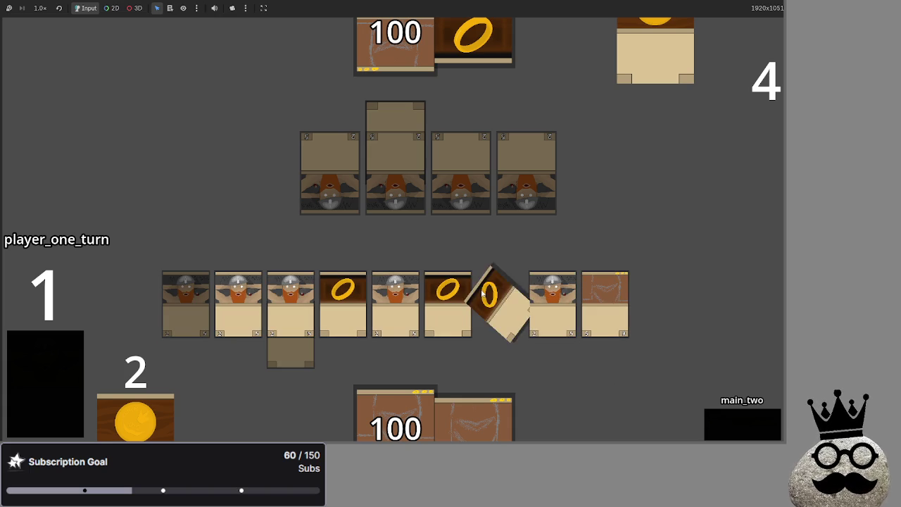
left_click(447, 292)
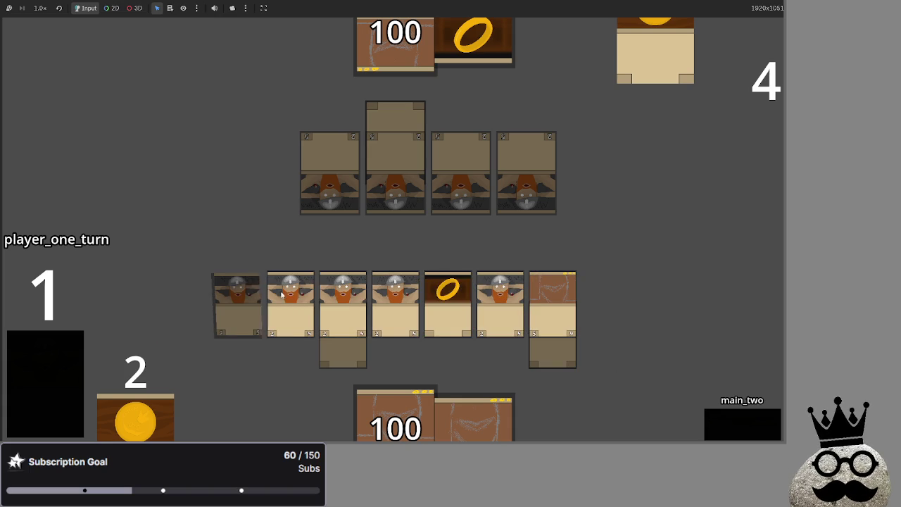
left_click(464, 291)
left_click(708, 425)
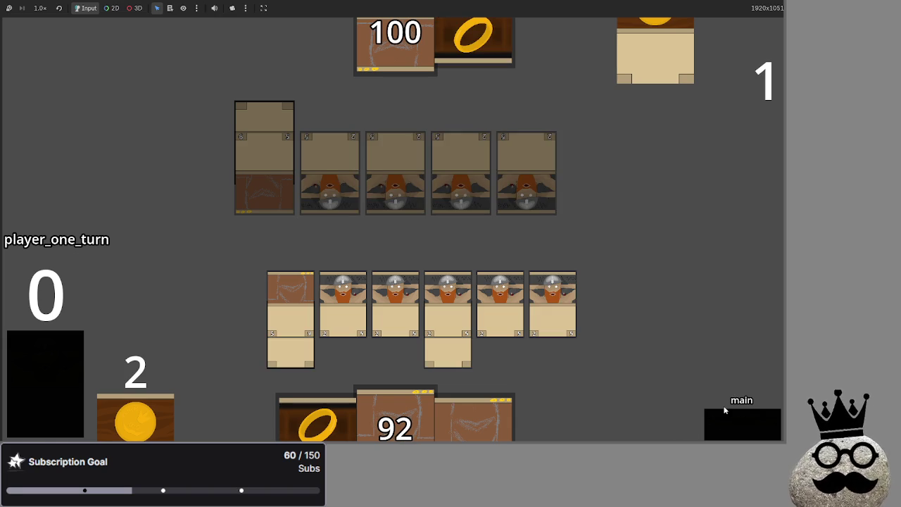
key("F8")
- Delete the added pass line from auto_advance_check in main.gd
scroll(312, 176, "up", 3)
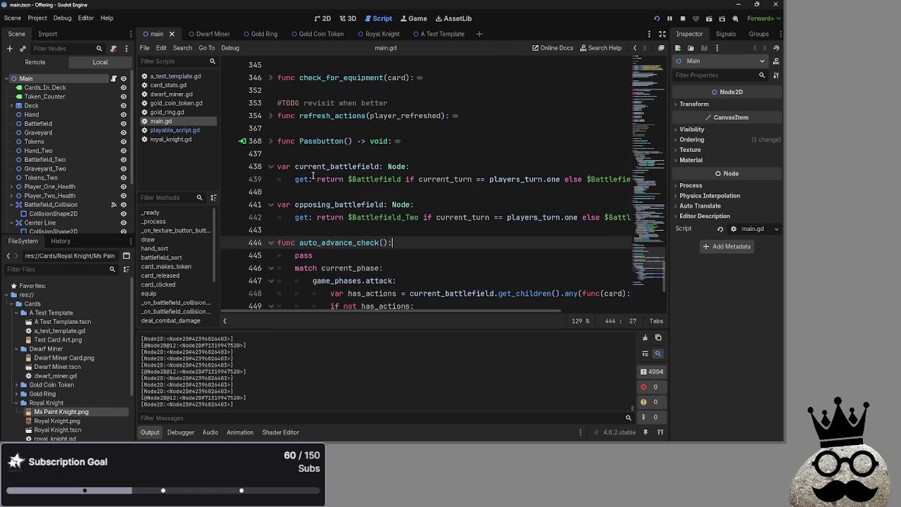
double_click(307, 255)
key("BackSpace")
key("BackSpace")
key("BackSpace")
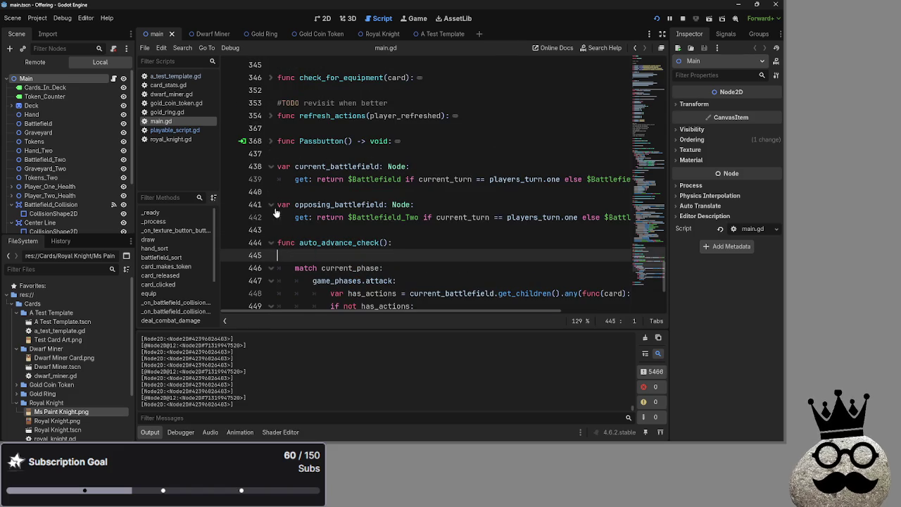
- Review the Passbutton function and the bot_decision body, then fold bot_decision away
left_click(271, 140)
scroll(457, 224, "down", 5)
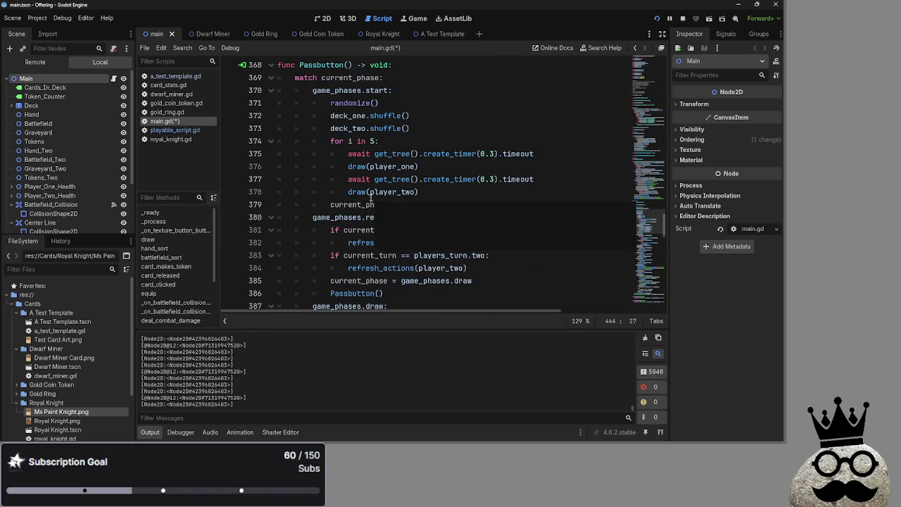
scroll(457, 224, "down", 5)
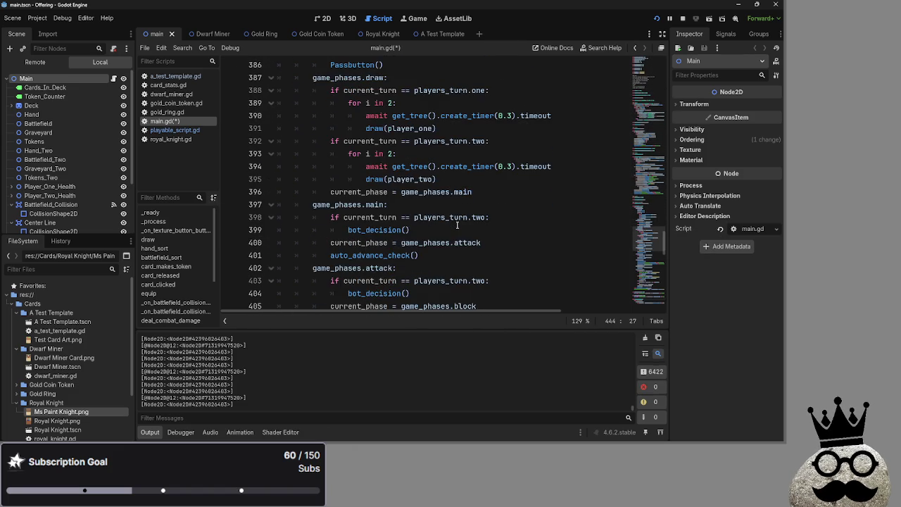
scroll(457, 226, "down", 1)
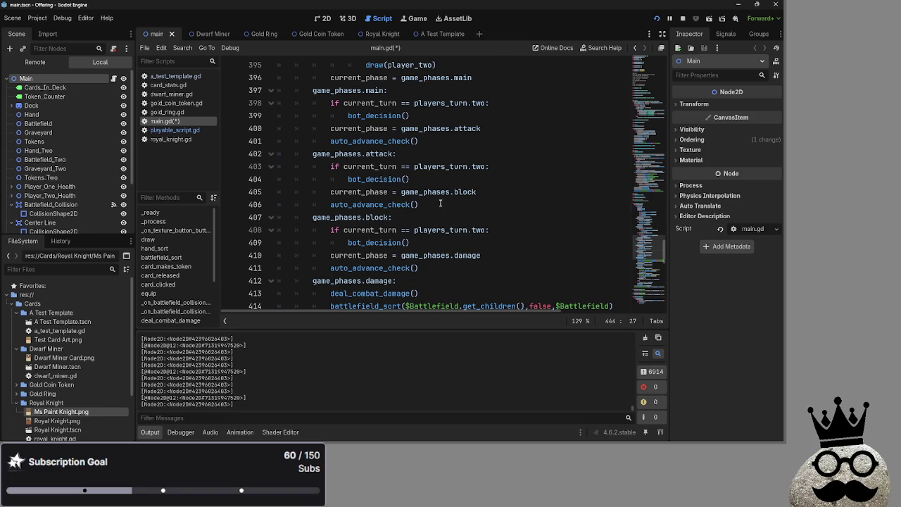
left_click(441, 203)
left_click(418, 243)
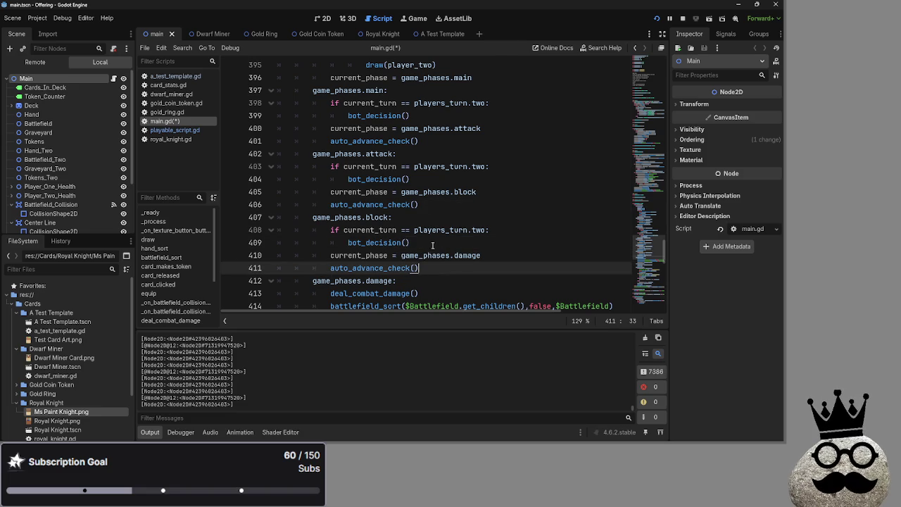
scroll(442, 275, "down", 6)
scroll(443, 274, "down", 10)
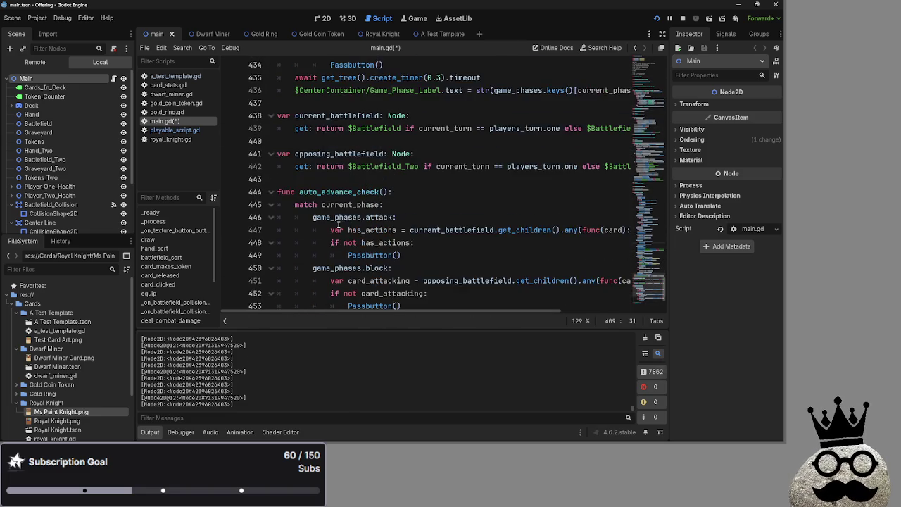
left_click(271, 268)
scroll(425, 249, "down", 11)
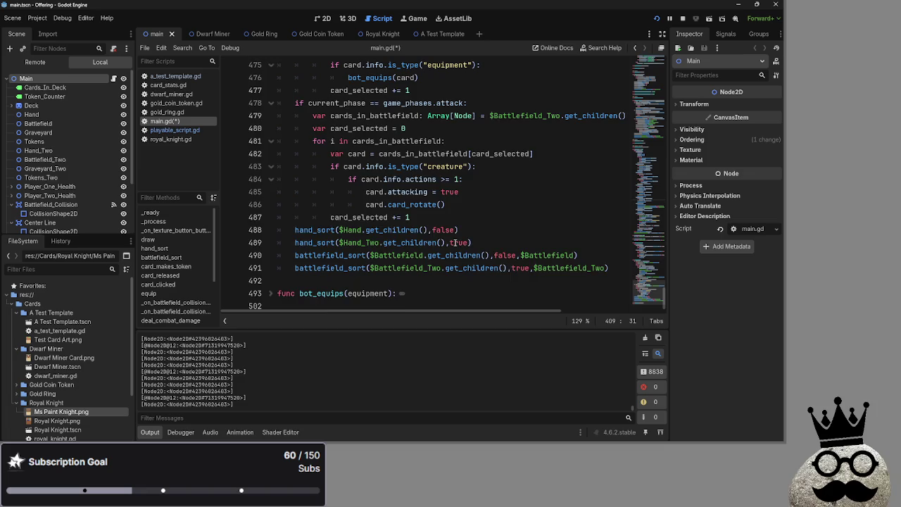
scroll(454, 243, "up", 5)
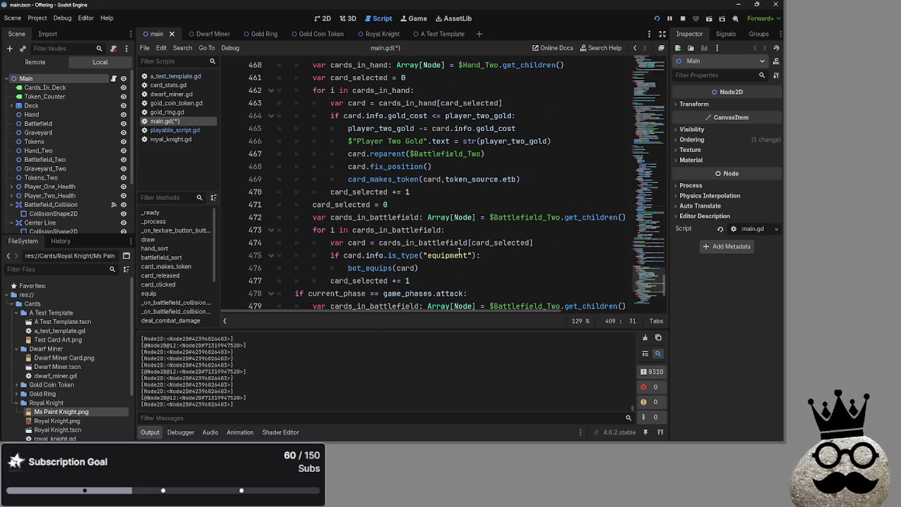
scroll(354, 266, "down", 5)
scroll(276, 192, "up", 9)
left_click(275, 191)
key("Up")
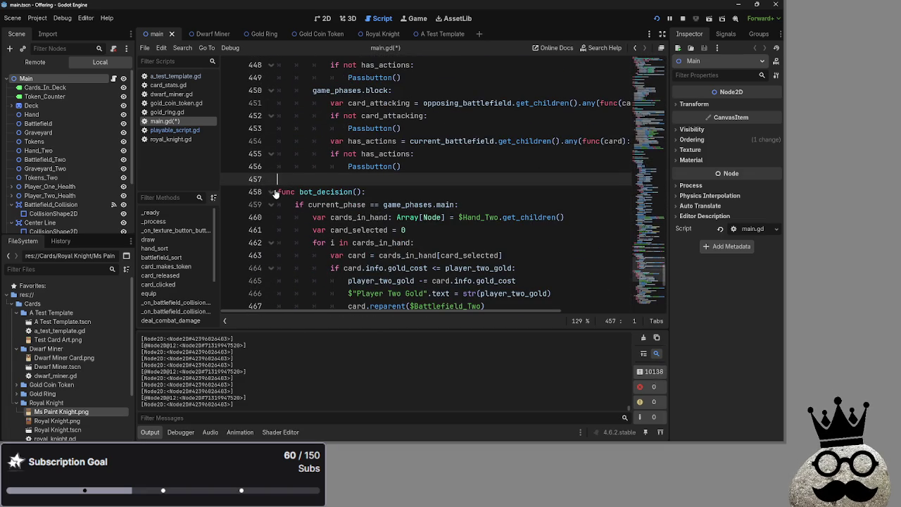
left_click(276, 191)
- Inspect the attack-phase and block-phase auto-advance calls in auto_advance_check
scroll(386, 238, "up", 5)
scroll(385, 238, "up", 9)
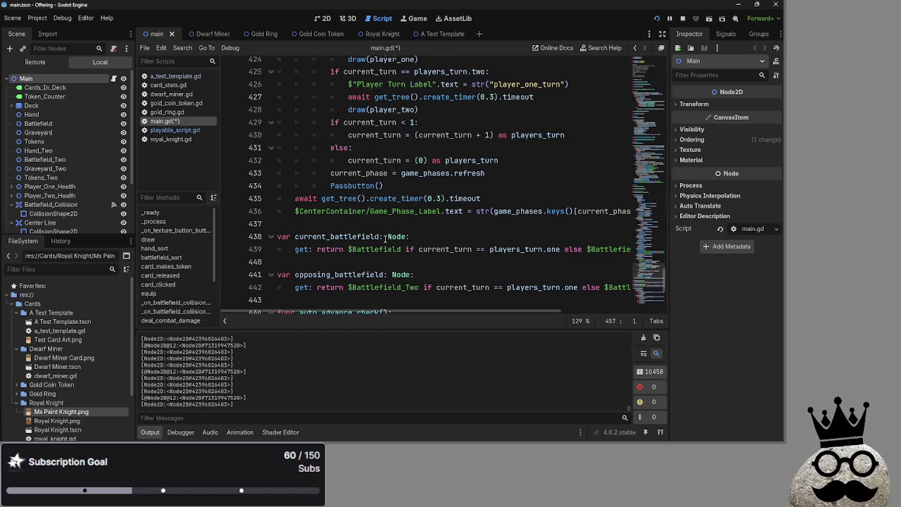
scroll(385, 238, "up", 3)
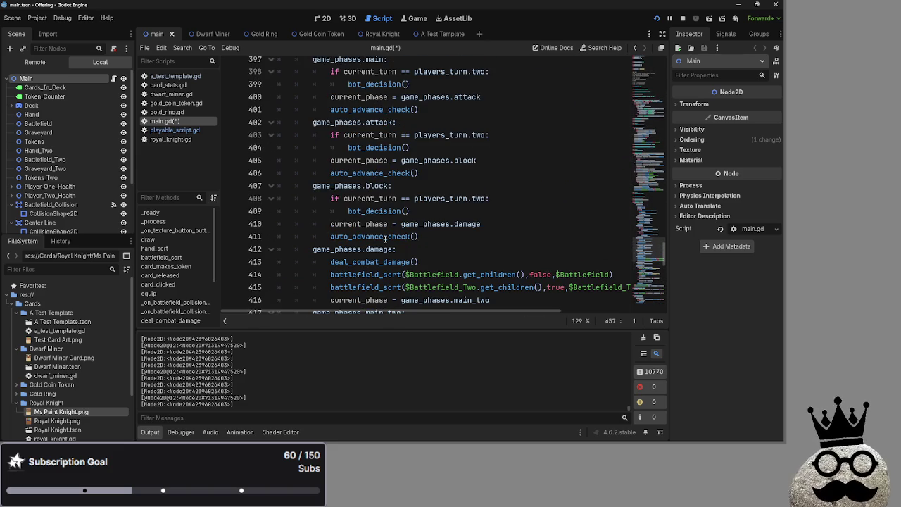
left_click(427, 236)
left_click(426, 174)
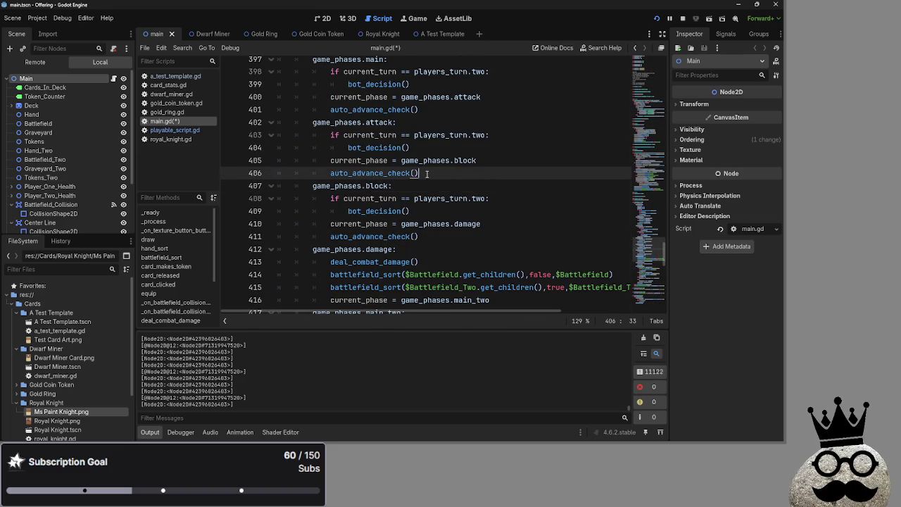
scroll(374, 219, "down", 11)
scroll(266, 238, "down", 4)
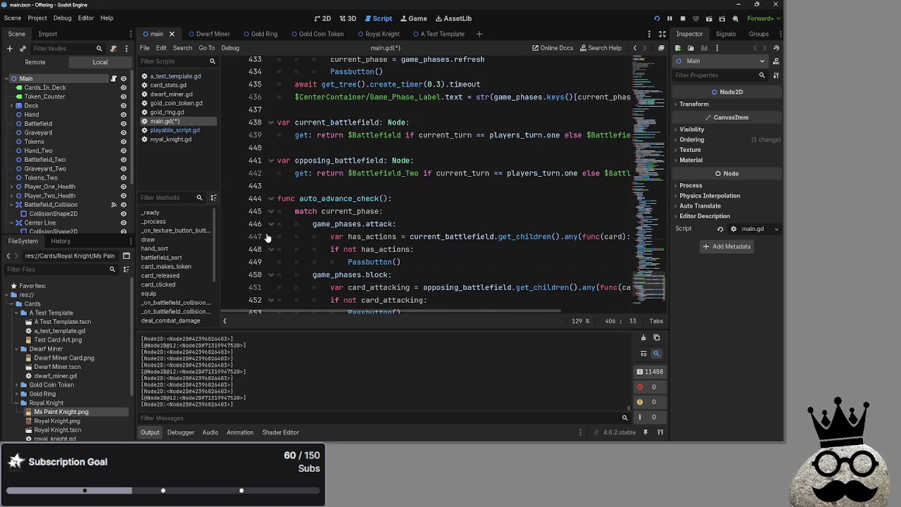
left_click(414, 240)
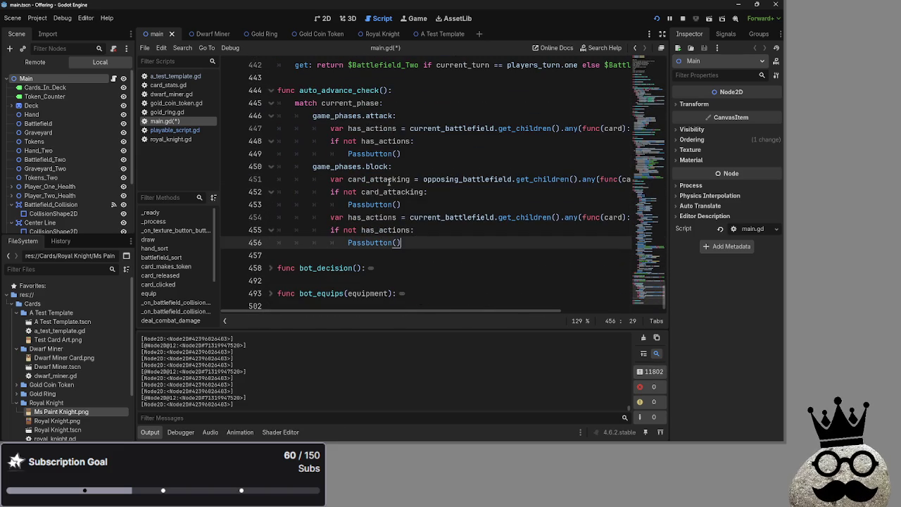
- Comment out block-phase lines 450–456 with Ctrl+K and run the project
double_click(377, 179)
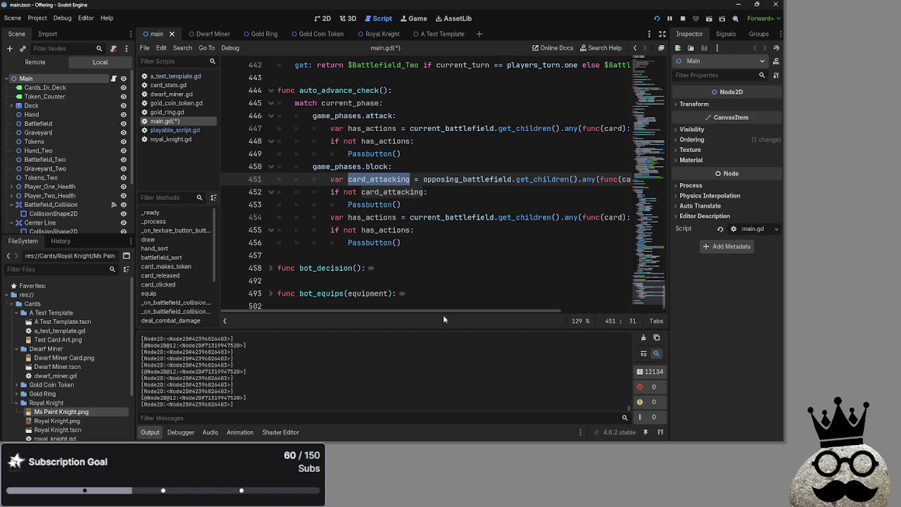
mouse_move(401, 242)
left_mouse_down()
mouse_move(317, 180)
mouse_move(212, 172)
left_mouse_up()
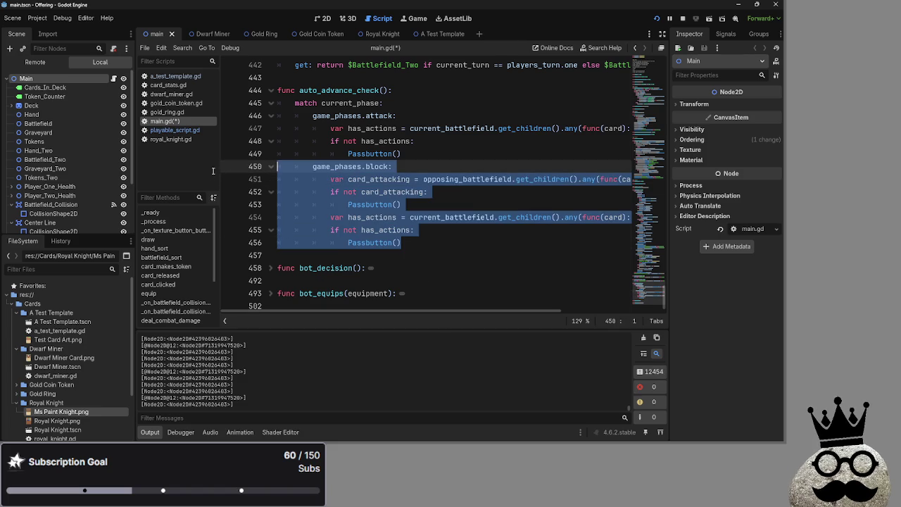
key("ctrl+k")
left_click(450, 166)
left_click(688, 14)
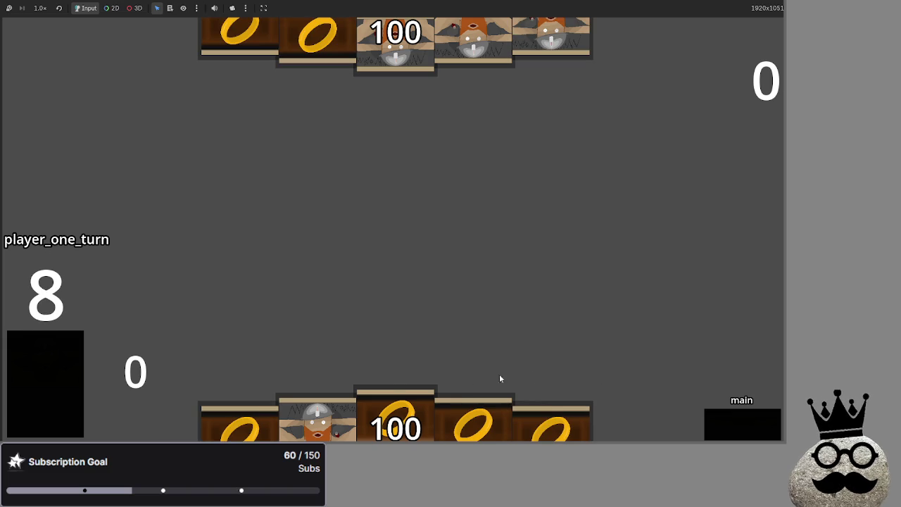
- Play five dwarf and ring cards from the hand onto the battlefield
left_click(352, 408)
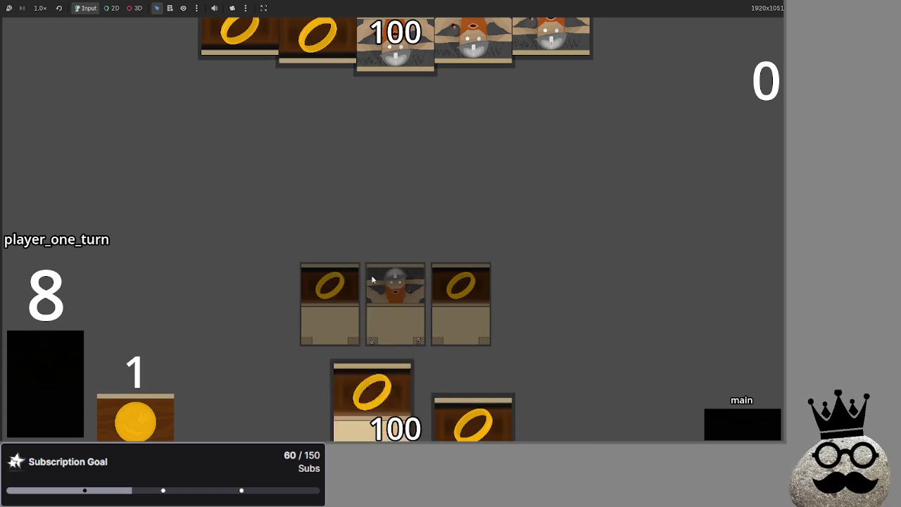
left_click(47, 361)
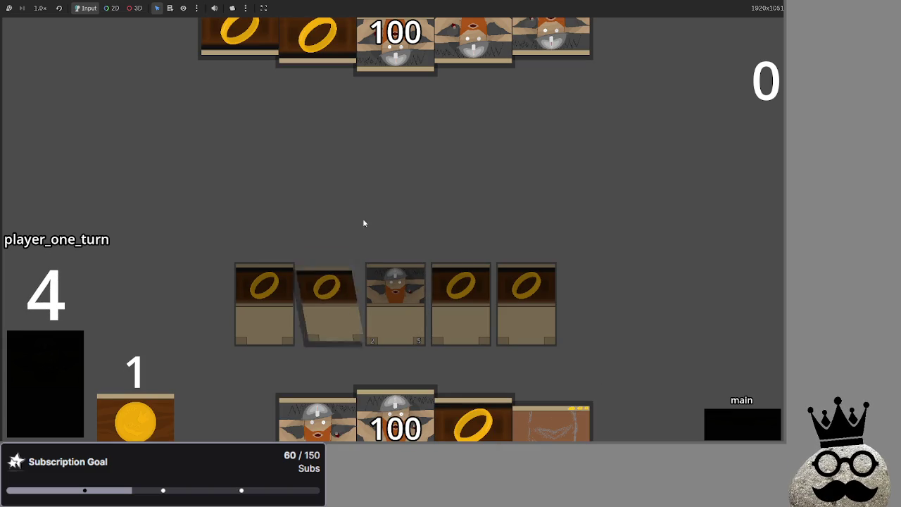
left_click(340, 408)
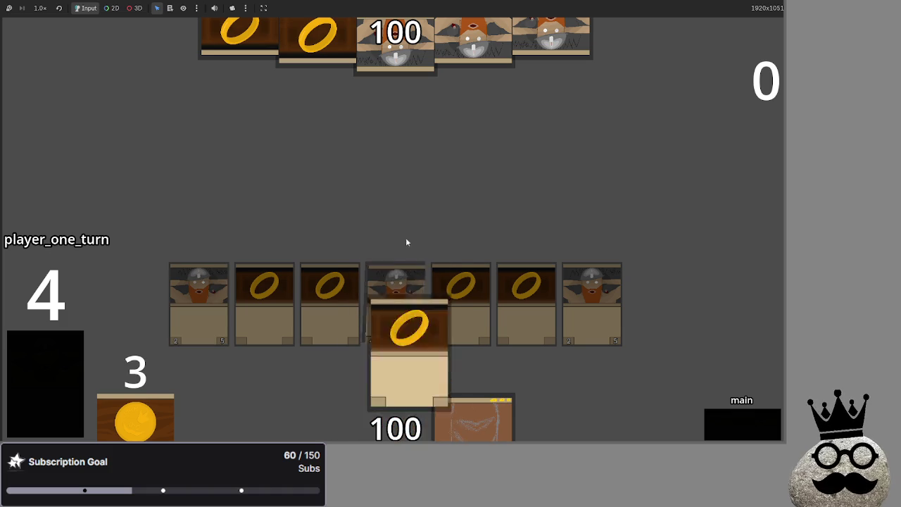
left_click(29, 360)
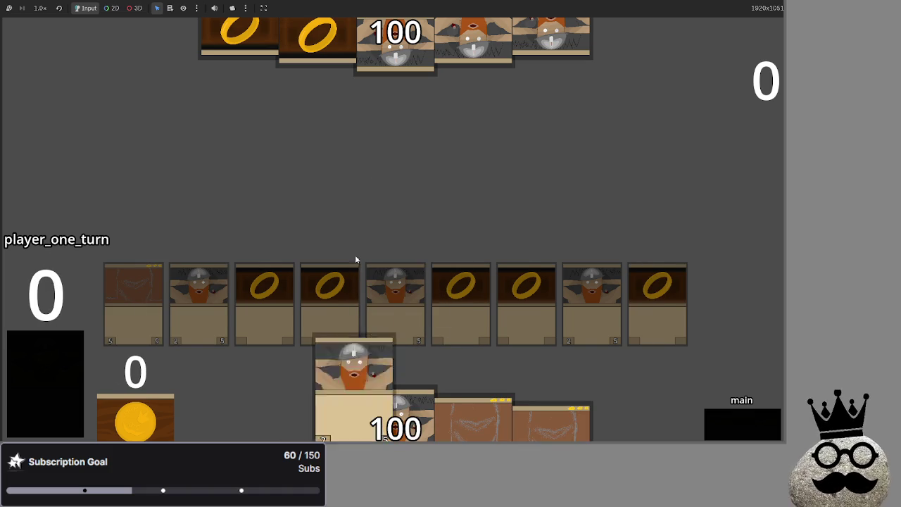
left_click(348, 437)
- Advance player one's turn through damage and main_two, then hand over to player two
left_click(740, 424)
left_click(740, 425)
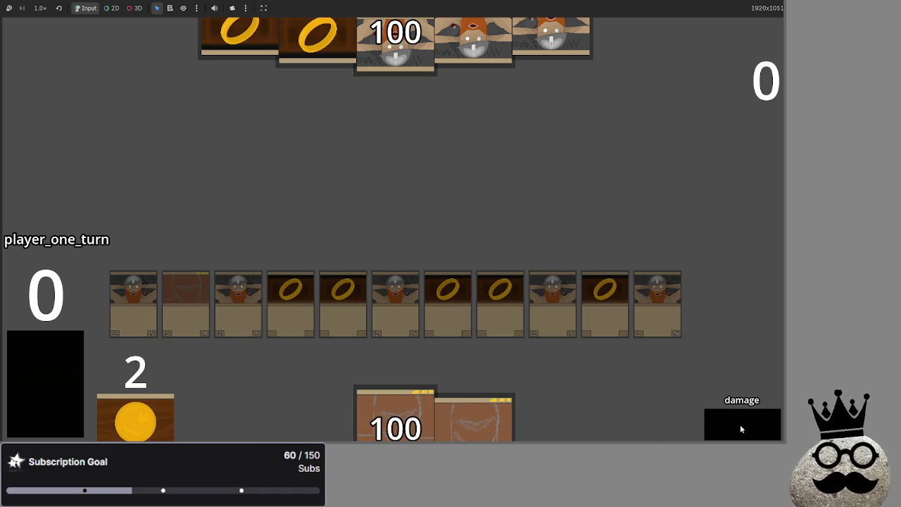
left_click(740, 425)
left_click(740, 425)
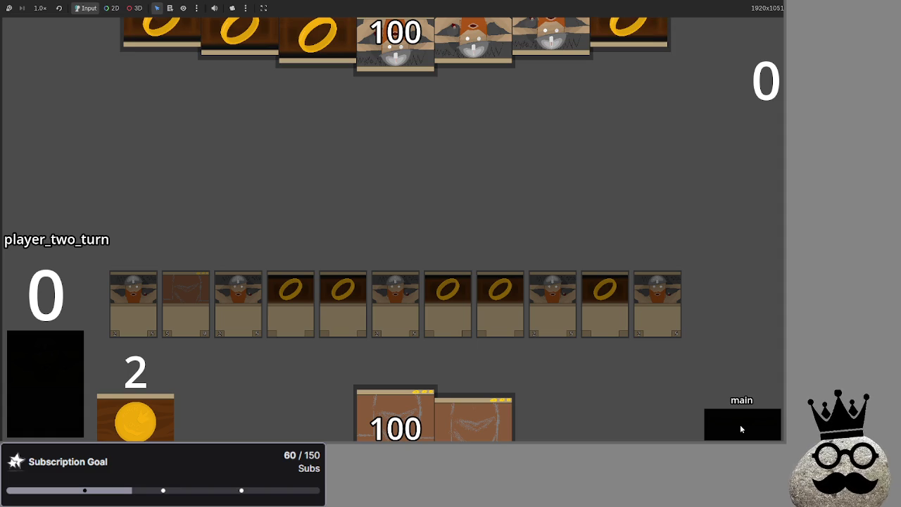
- Step player two's turn through blocking, damage and main_two, reaching player one's main phase
left_click(740, 425)
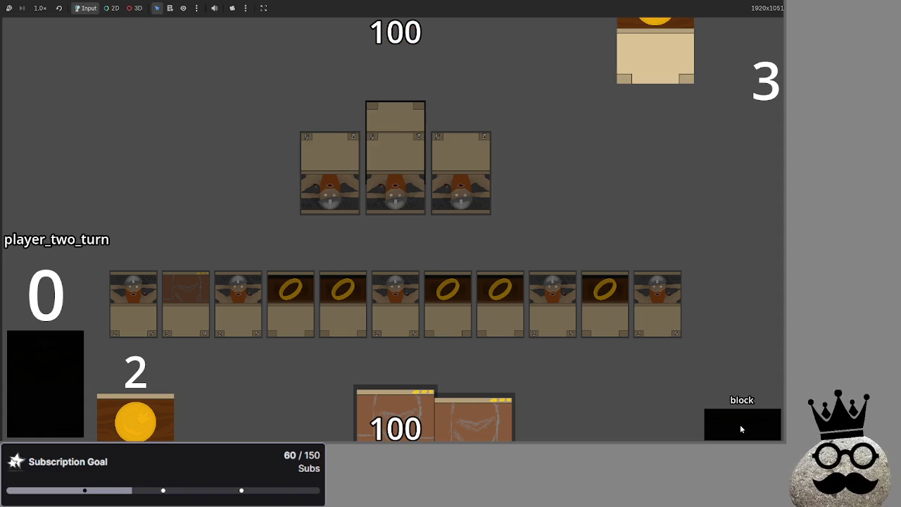
left_click(740, 425)
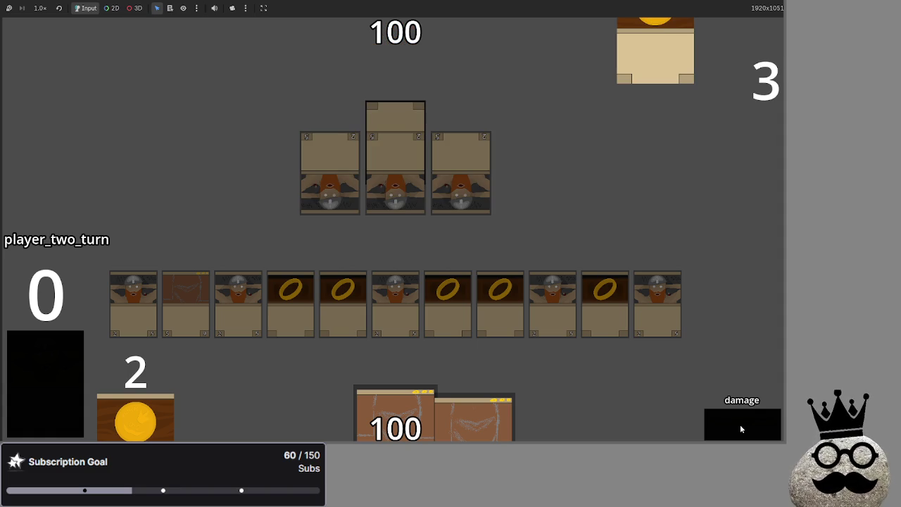
left_click(740, 424)
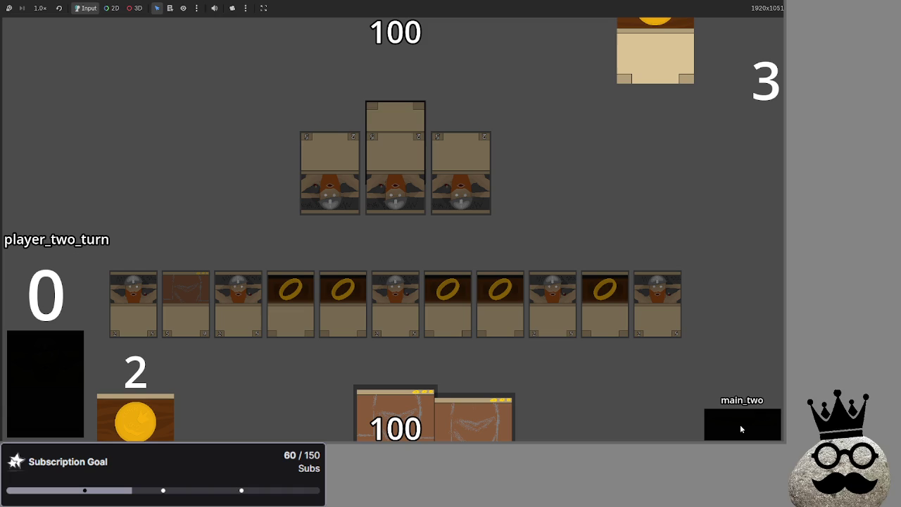
left_click(740, 425)
left_click(740, 424)
- Equip a creature with a ring and attack, dropping the opponent's health from 100 to 95
left_click(598, 308)
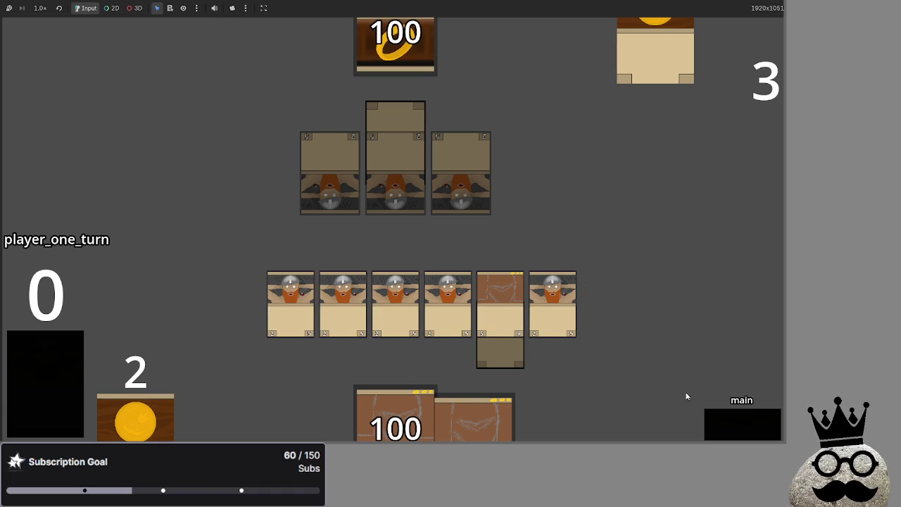
left_click(754, 422)
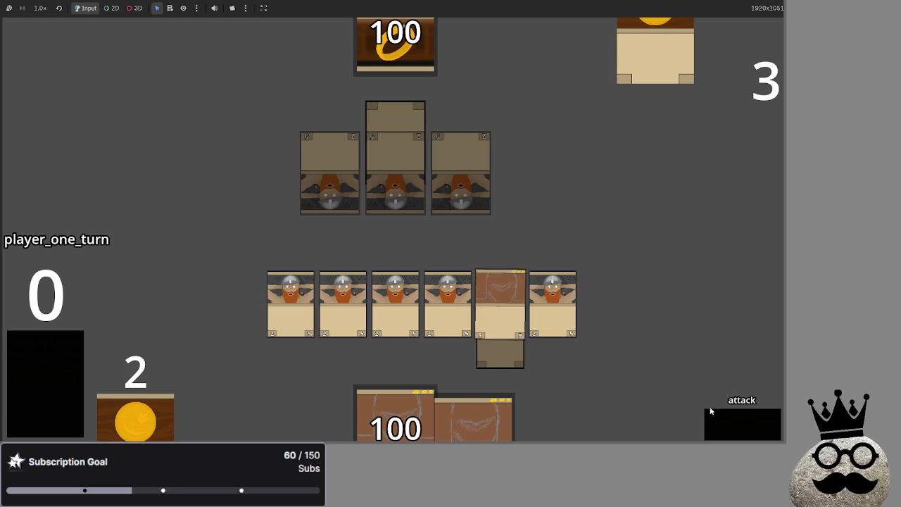
left_click(731, 431)
left_click(731, 429)
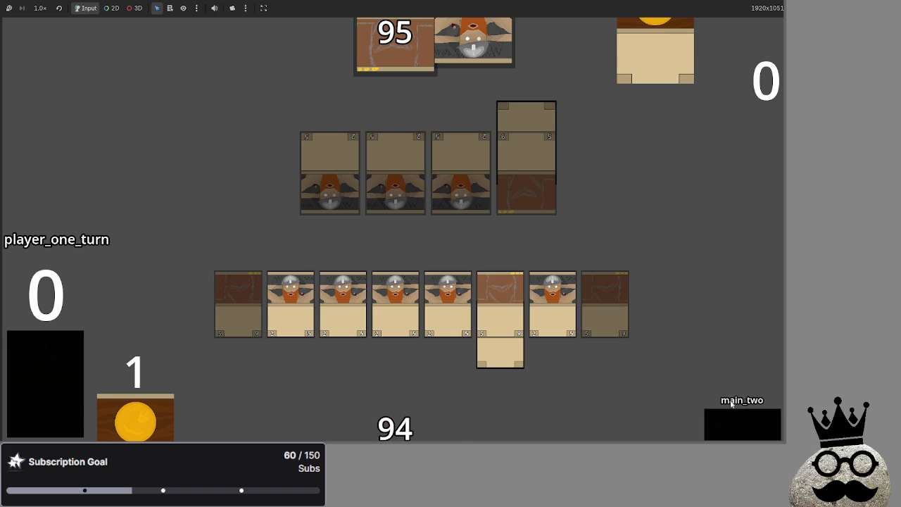
- Pass to player two, step through damage, and return to player one's main phase
left_click(724, 432)
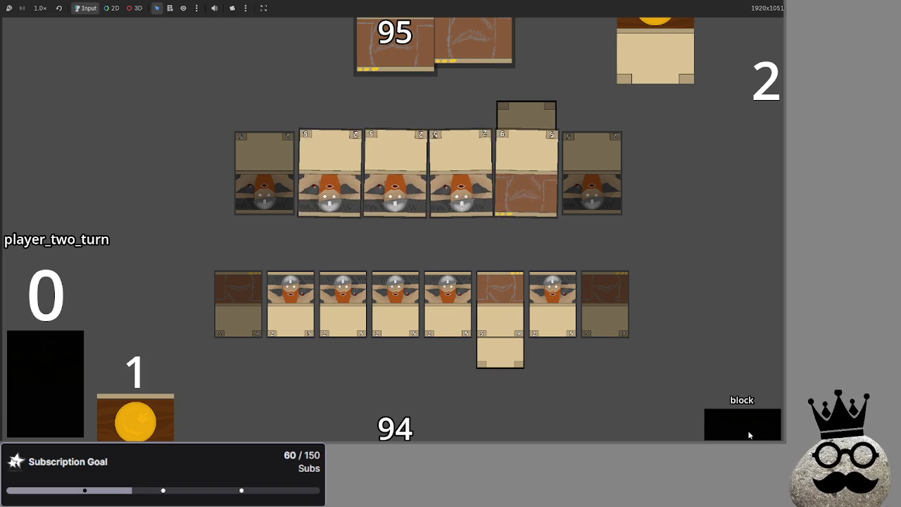
left_click(748, 430)
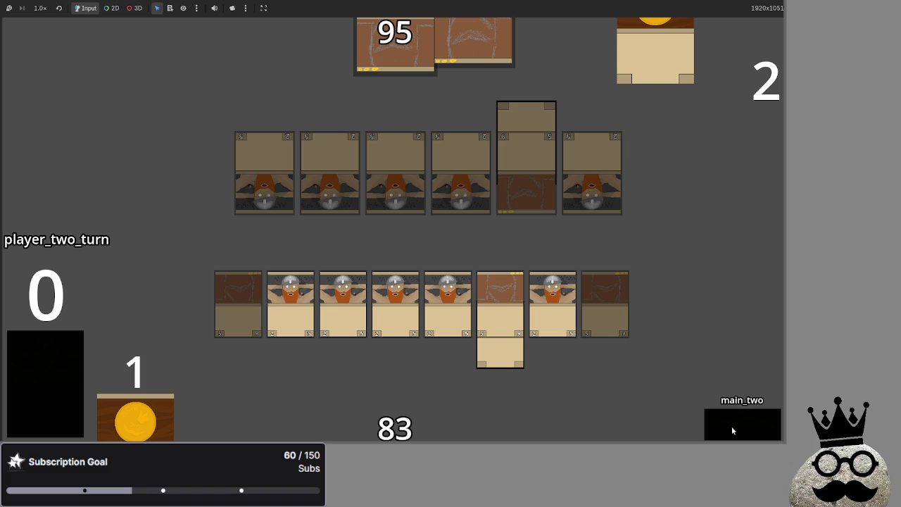
left_click(732, 426)
left_click(732, 426)
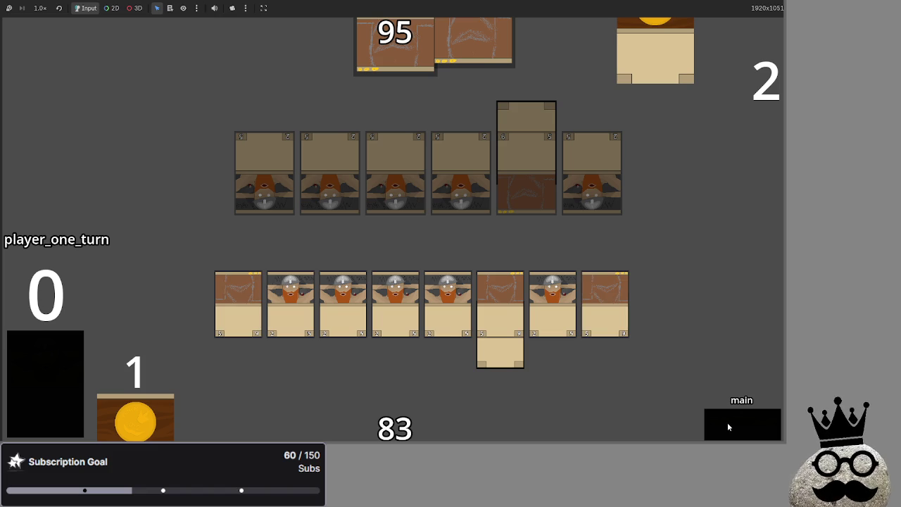
- Take player one through attack, block, damage and main_two, then end the turn
left_click(726, 419)
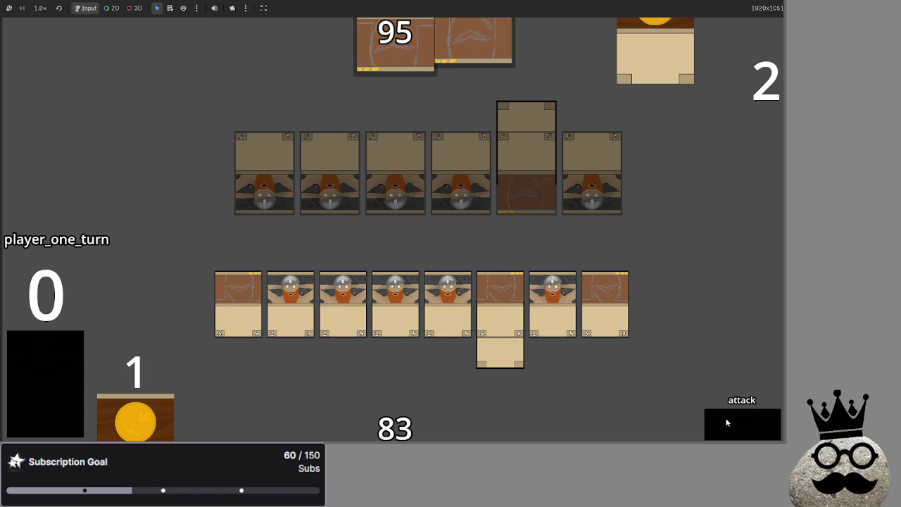
left_click(727, 422)
left_click(726, 421)
left_click(726, 421)
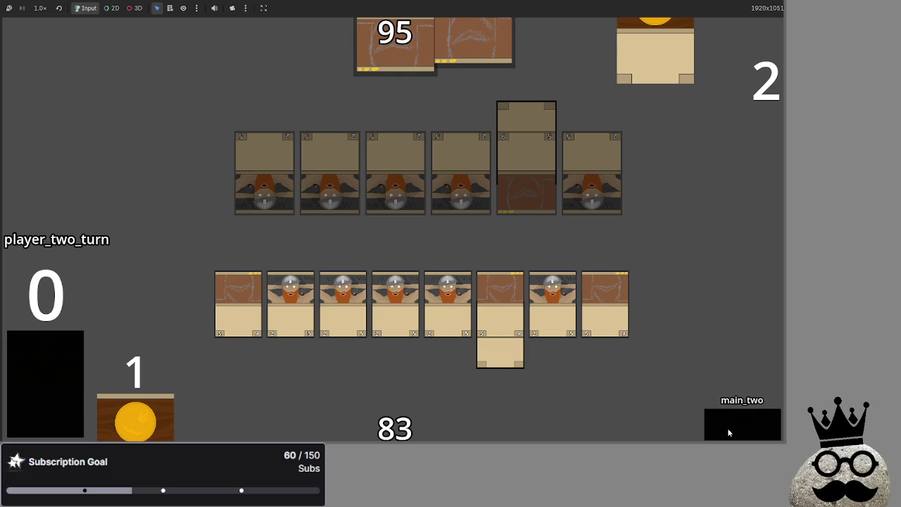
left_click(730, 431)
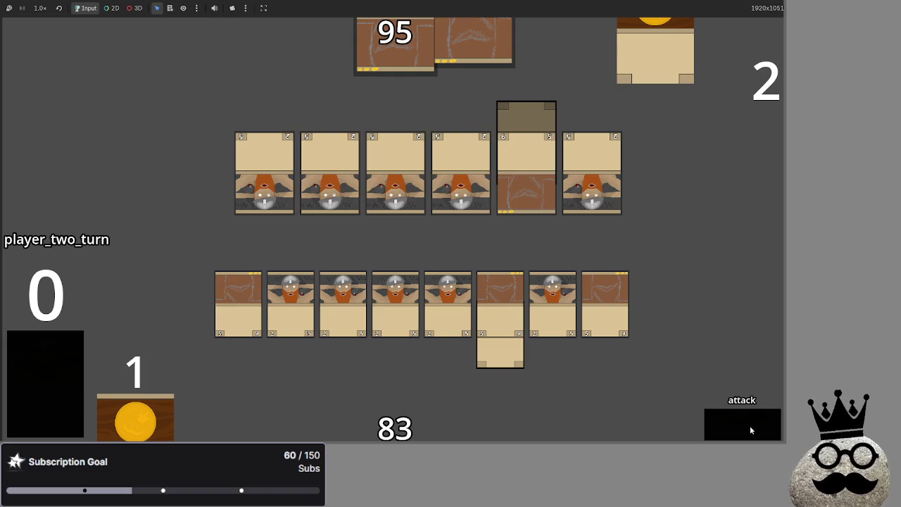
- Resolve the opponent's attack, cutting the bottom total from 83 to 75, and end their turn
left_click(749, 425)
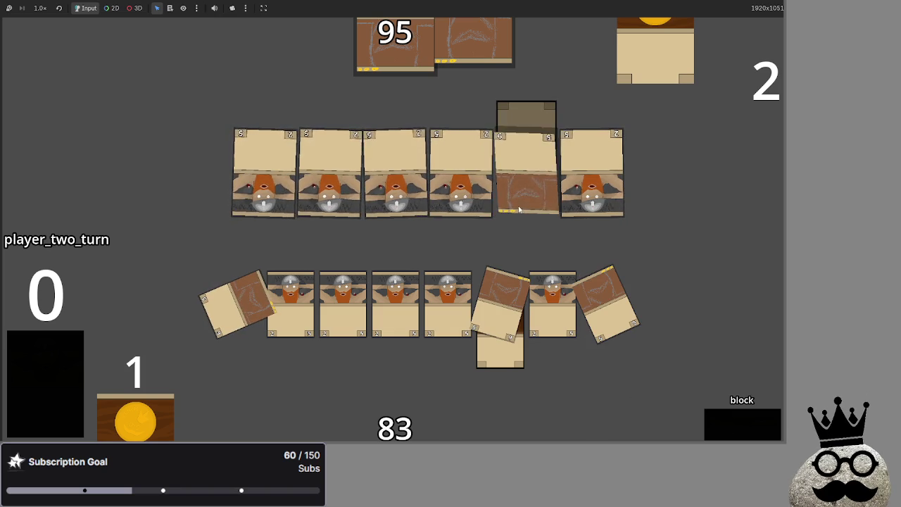
left_click(734, 428)
left_click(732, 437)
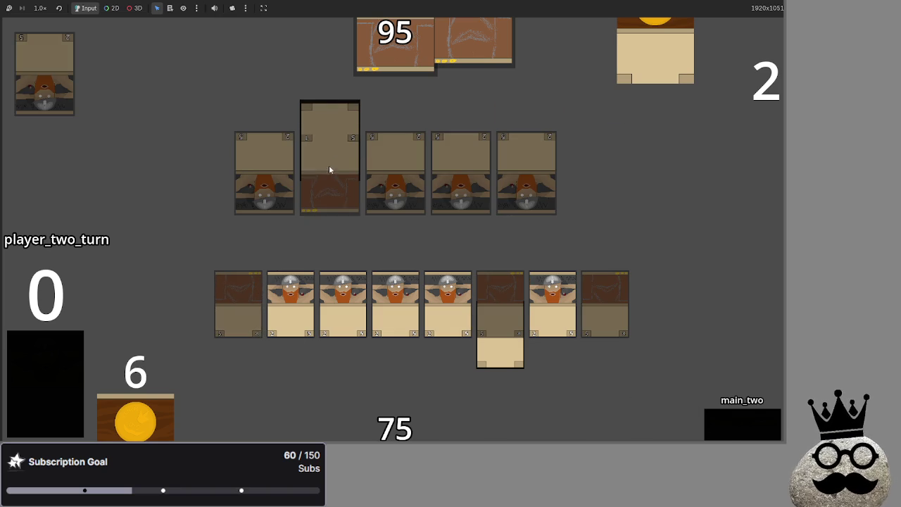
left_click(736, 428)
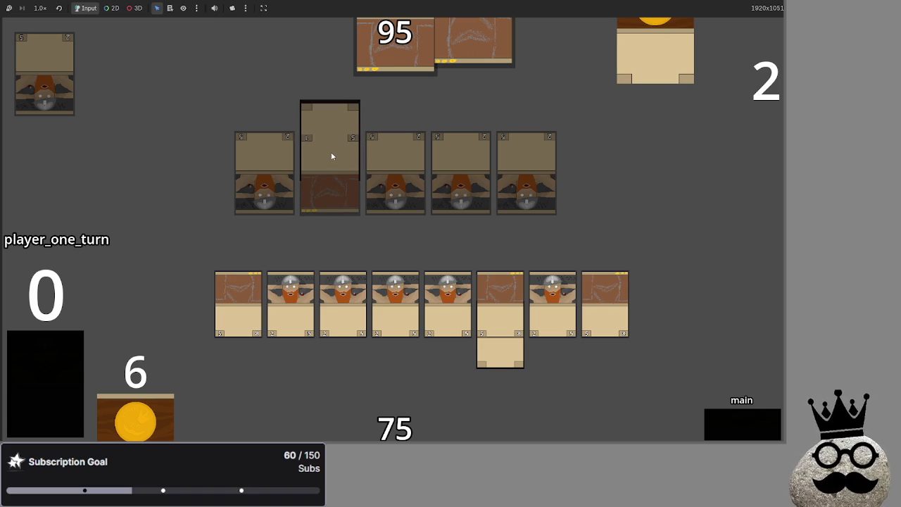
- Switch to the editor and back to the game, then advance player one into attacking
key("alt+Tab")
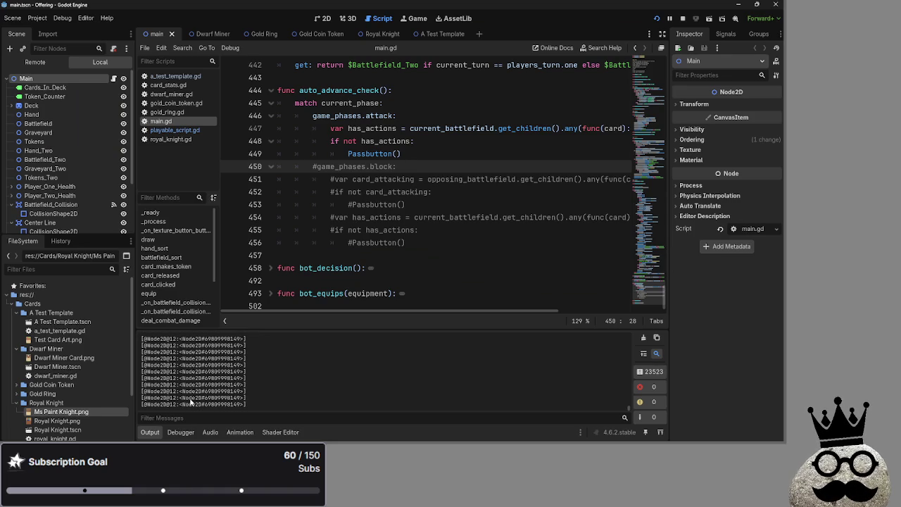
key("alt+Tab")
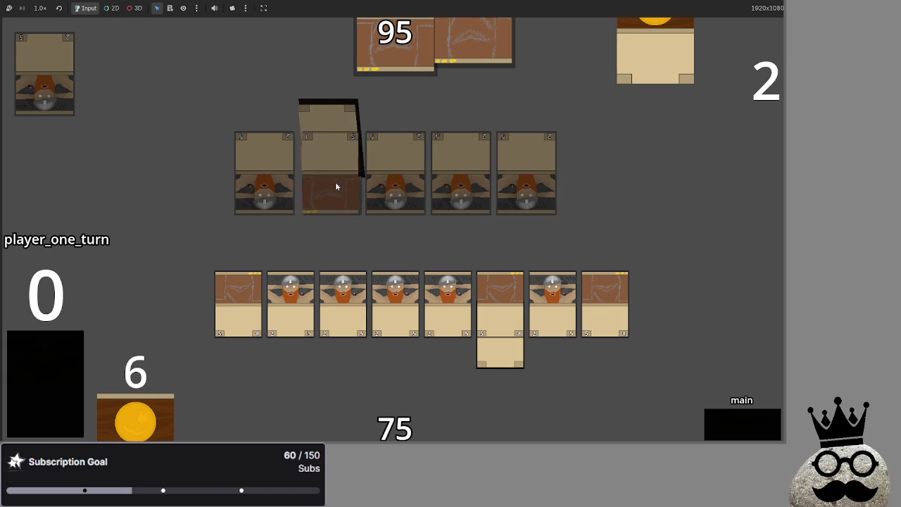
key("alt+Tab")
key("alt+Tab")
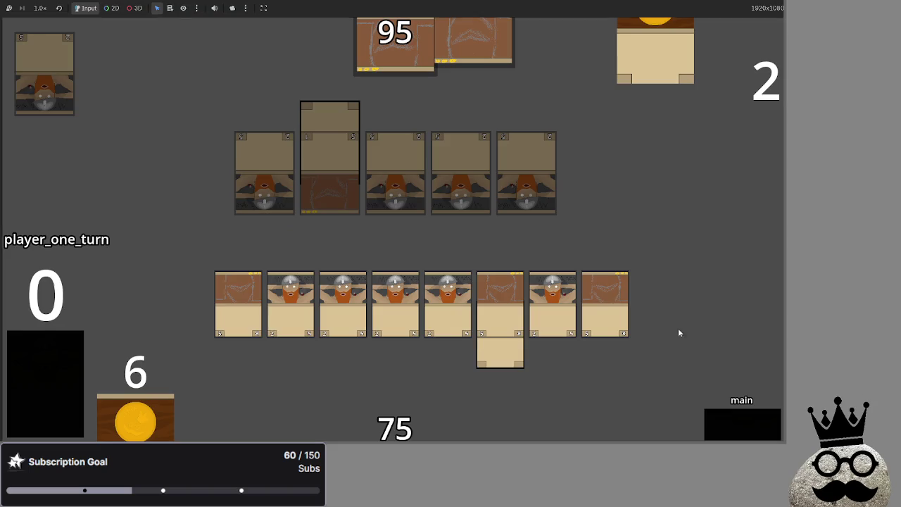
left_click(730, 424)
- Finish player one's blocking, damage and main_two phases and hand over to the opponent
left_click(723, 426)
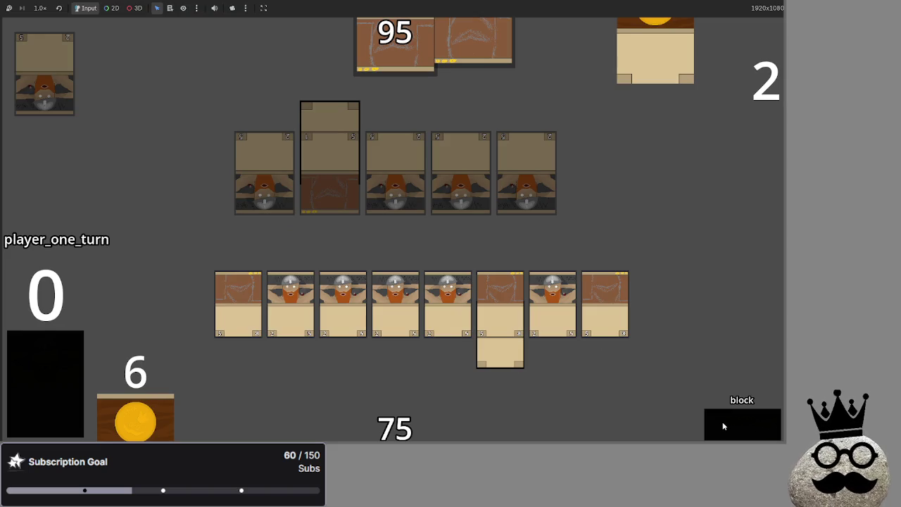
left_click(722, 423)
left_click(723, 419)
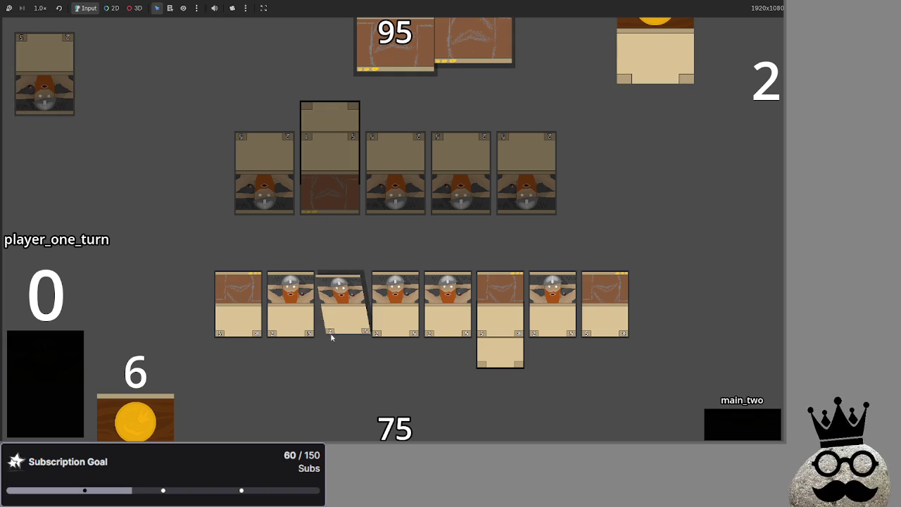
left_click(744, 421)
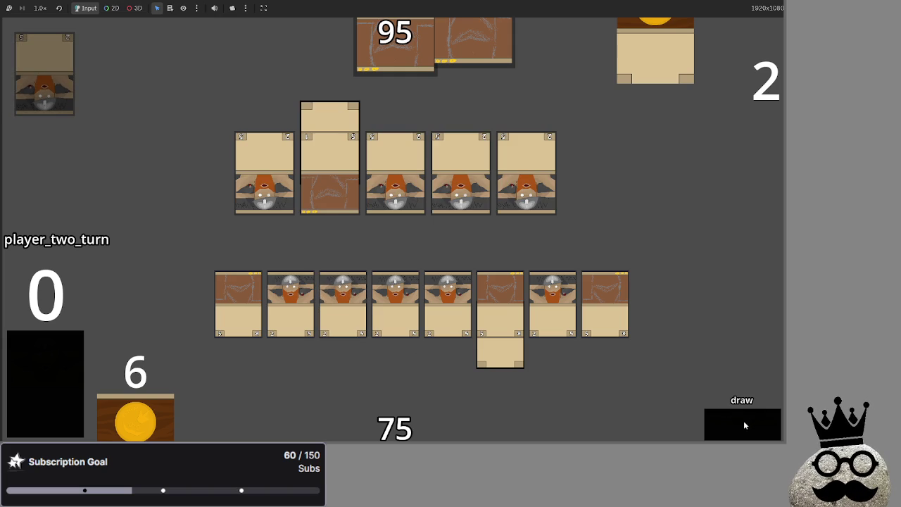
- Resolve the opponent's gold-ring attack, dropping the bottom total to 64, then return to the editor
left_click(744, 425)
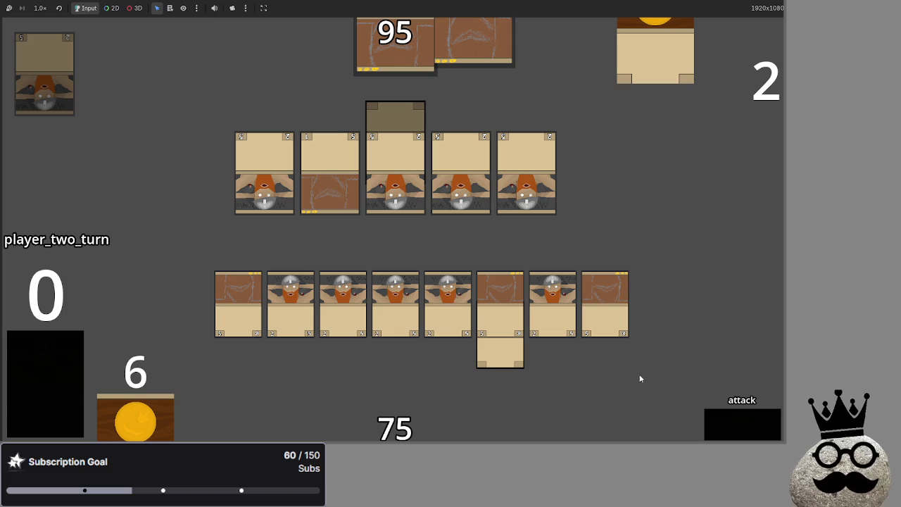
left_click(746, 423)
left_click(501, 288)
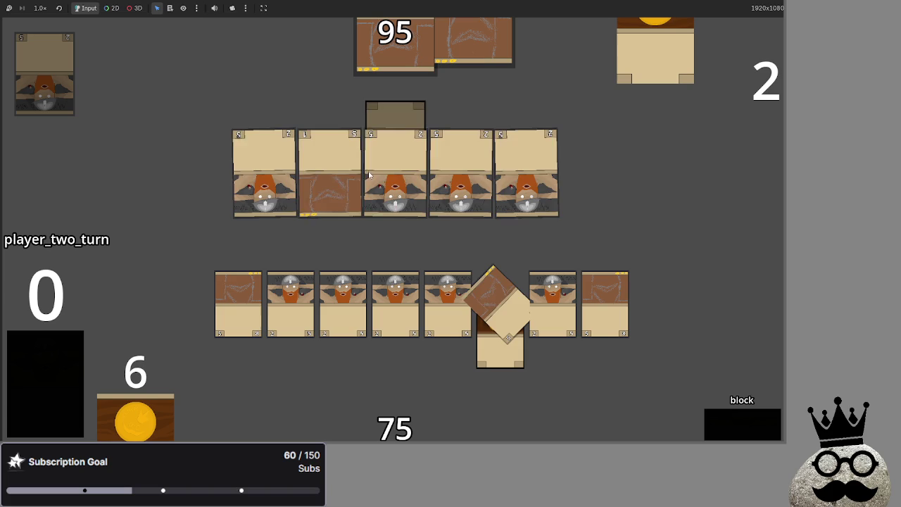
left_click(759, 431)
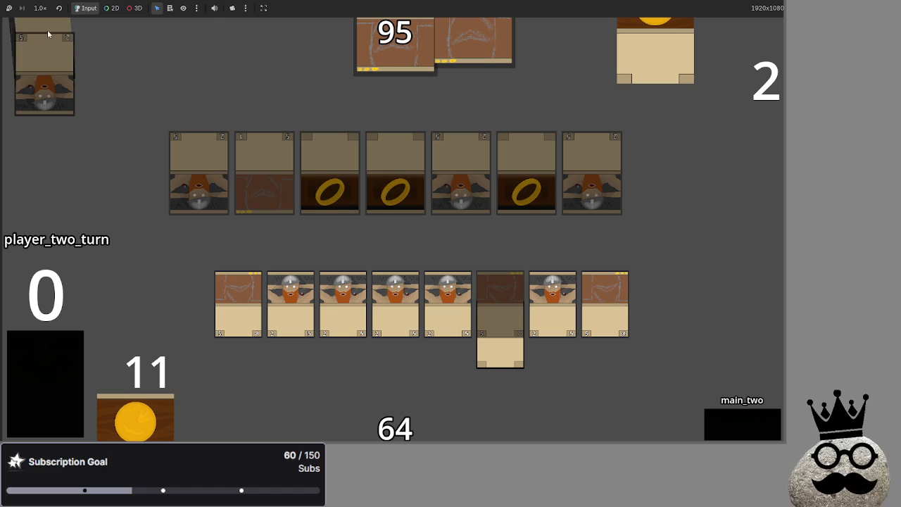
key("alt+Tab")
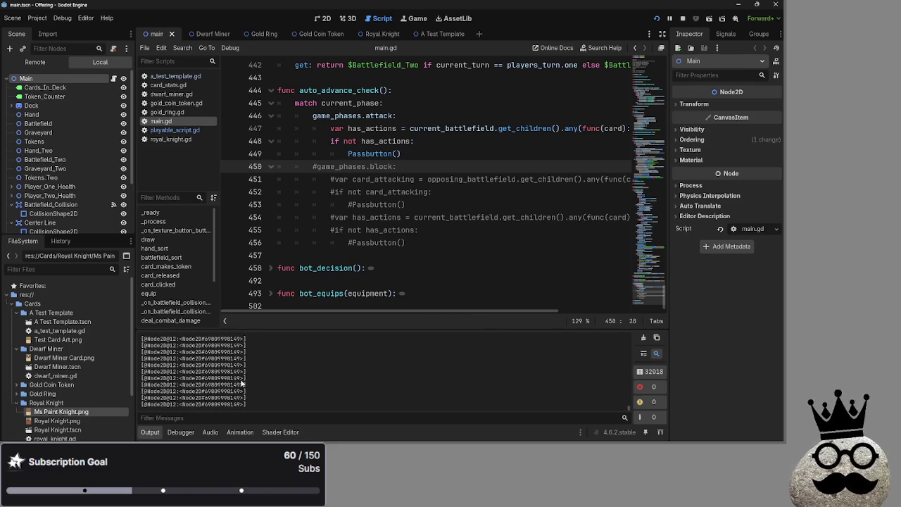
- Cycle through open scripts like playable_script.gd and return to main.gd
left_click(160, 131)
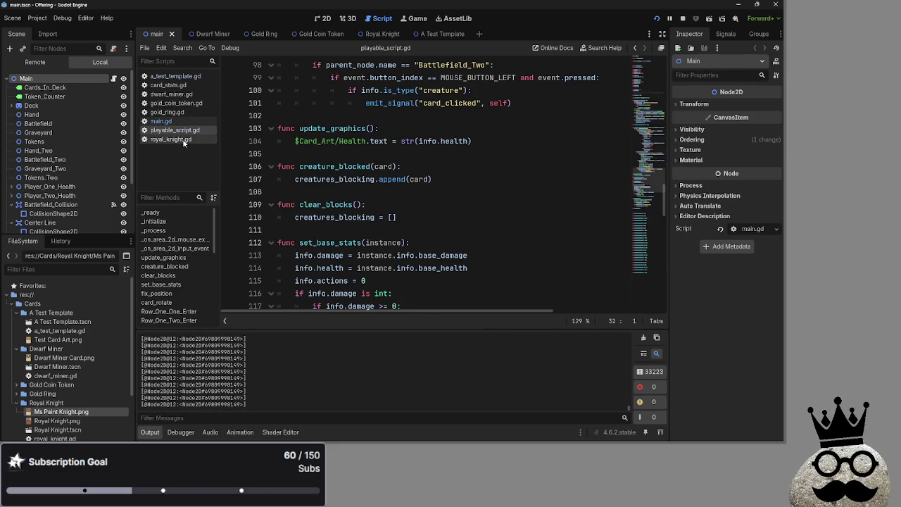
left_click(182, 140)
key("Up")
key("Up")
key("Up")
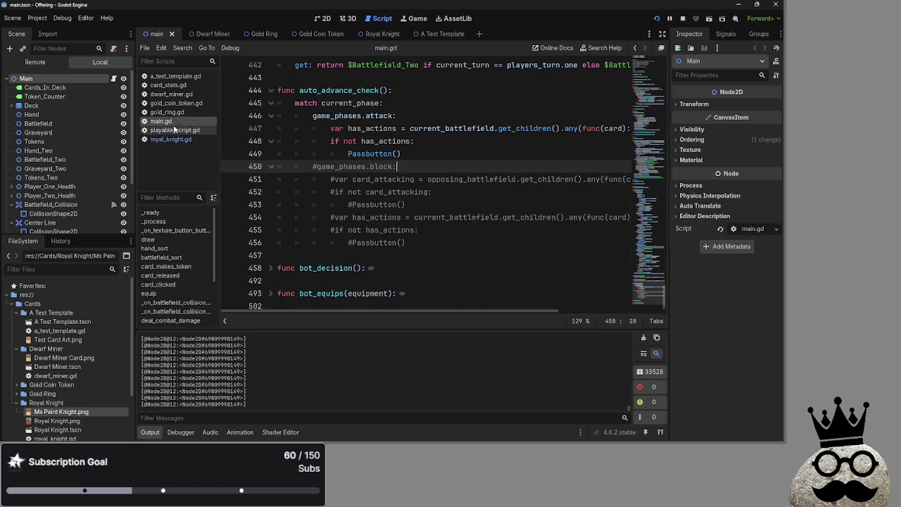
key("Down")
key("Down")
scroll(357, 243, "up", 4)
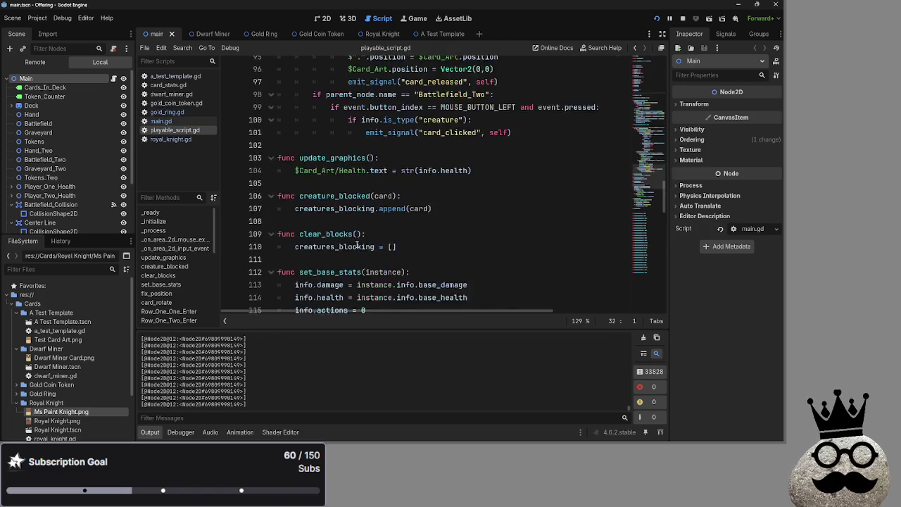
scroll(357, 243, "up", 10)
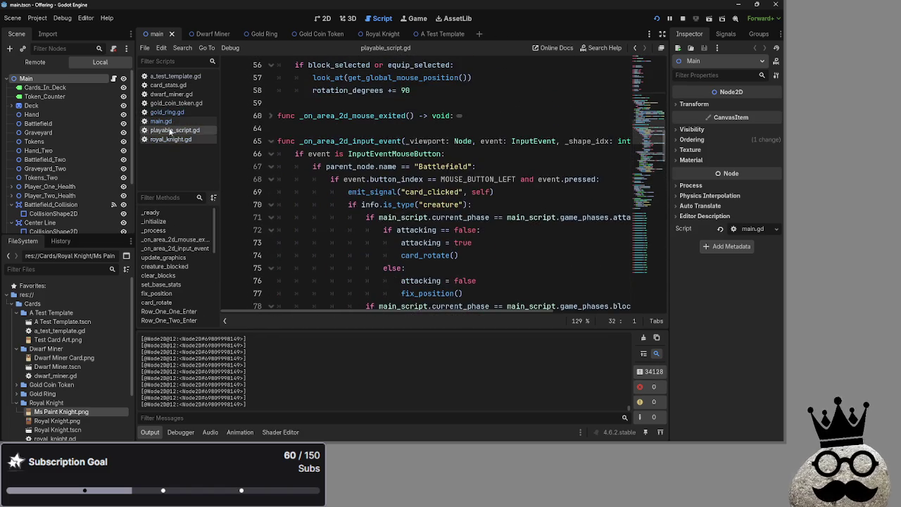
key("Up")
- Scroll main.gd to the equipment-unlinking code, collapsing the match block
scroll(324, 209, "up", 3)
scroll(318, 179, "down", 2)
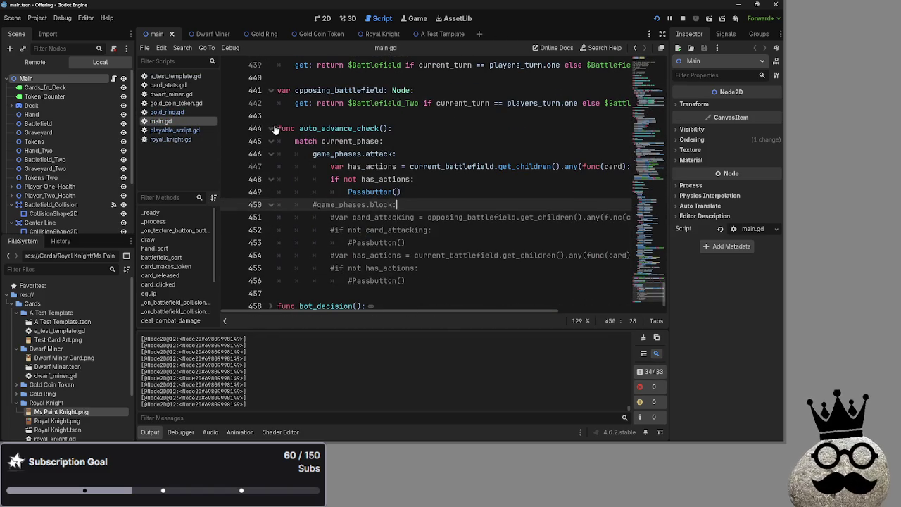
scroll(345, 238, "up", 6)
scroll(331, 236, "up", 20)
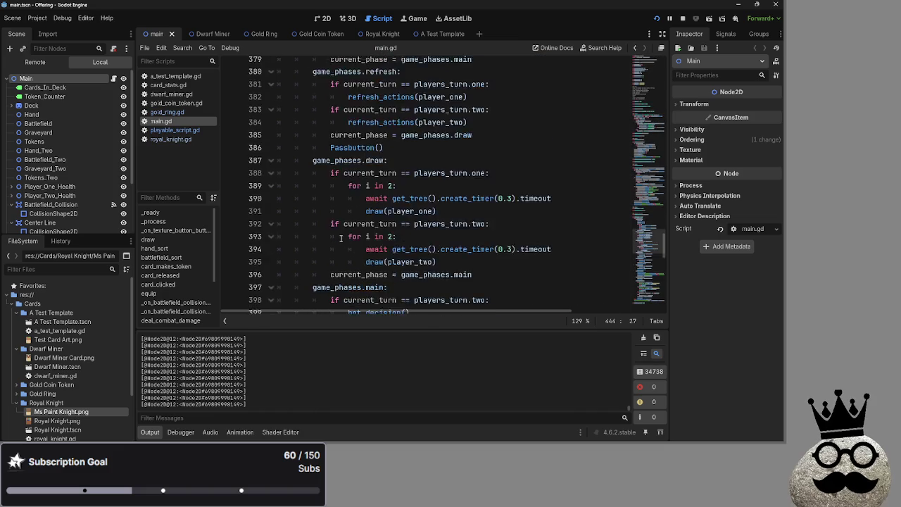
scroll(303, 231, "up", 4)
left_click(271, 237)
scroll(352, 247, "up", 14)
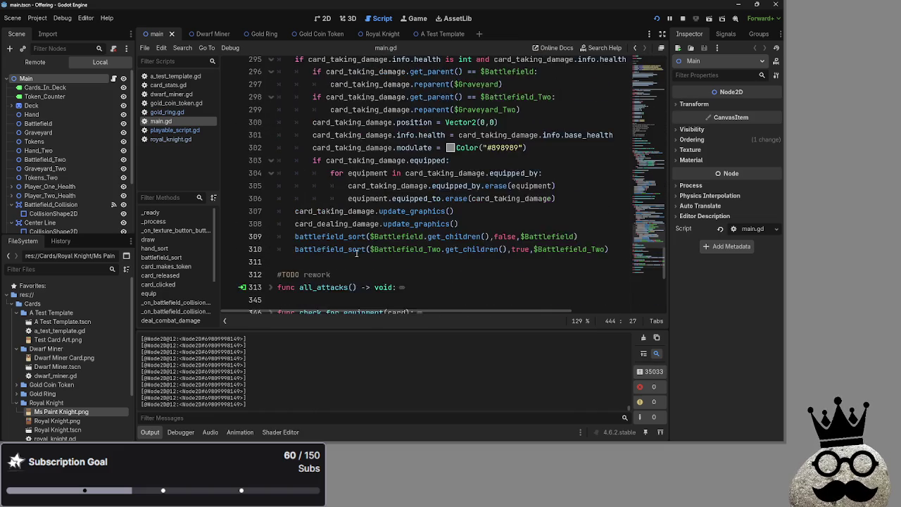
- Highlight the equipped_by and equipped_to erase calls on lines 305–306
double_click(369, 273)
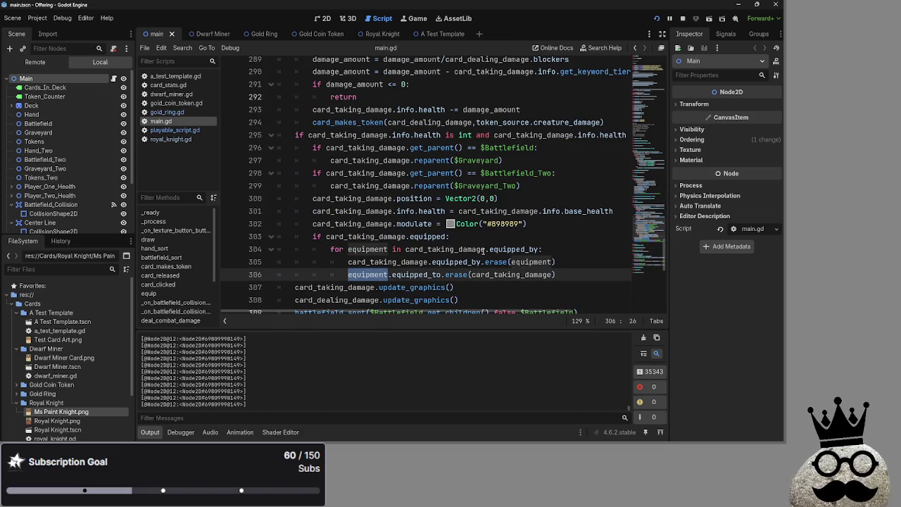
left_click(456, 262)
double_click(408, 262)
double_click(454, 262)
double_click(497, 262)
double_click(542, 263)
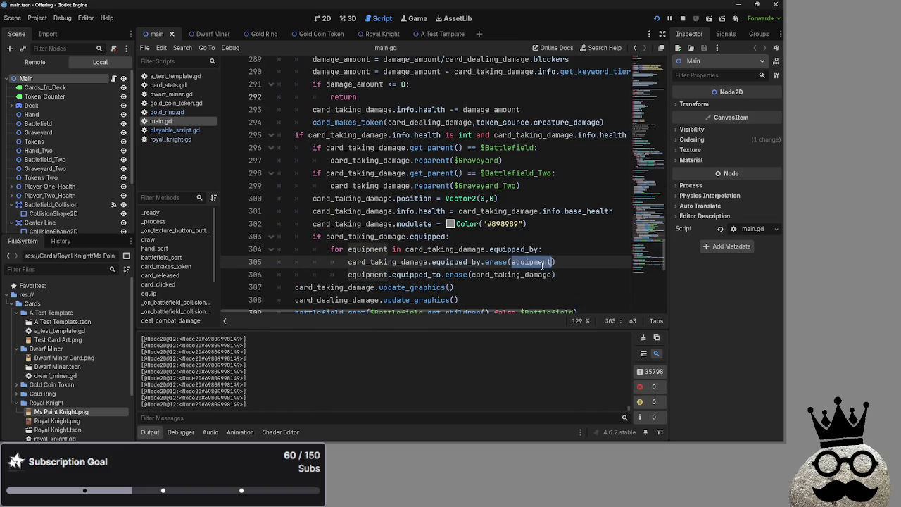
double_click(412, 274)
double_click(456, 274)
double_click(501, 274)
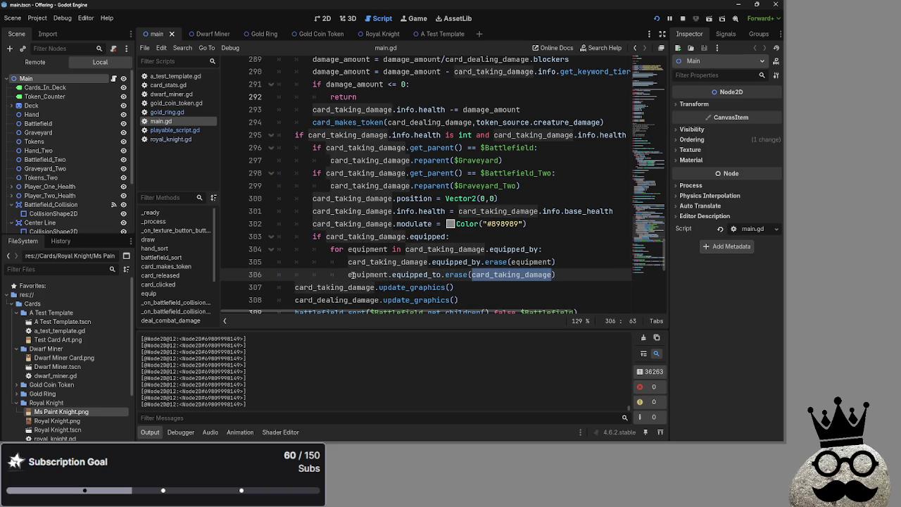
left_click(435, 275)
- Highlight the loop variable equipment and card_taking_damage.equipped_by on line 304
double_click(415, 275)
double_click(379, 275)
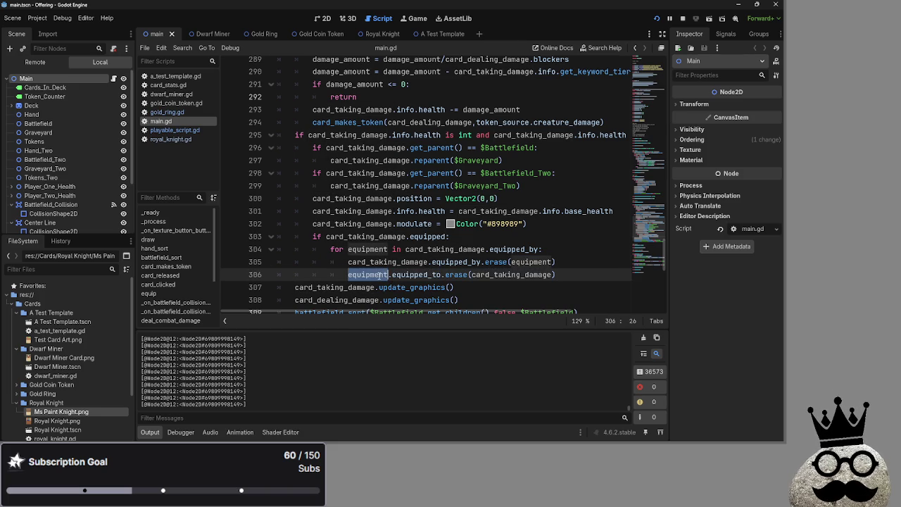
double_click(436, 249)
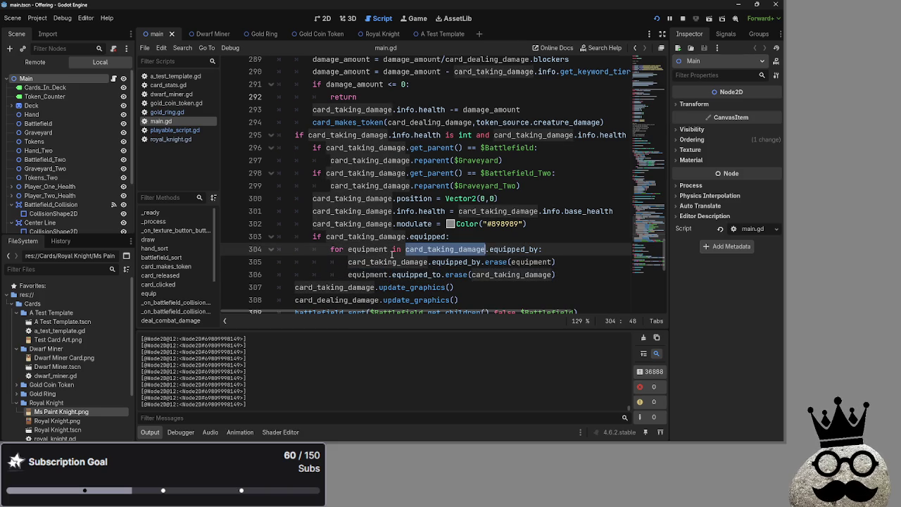
double_click(514, 250)
double_click(364, 249)
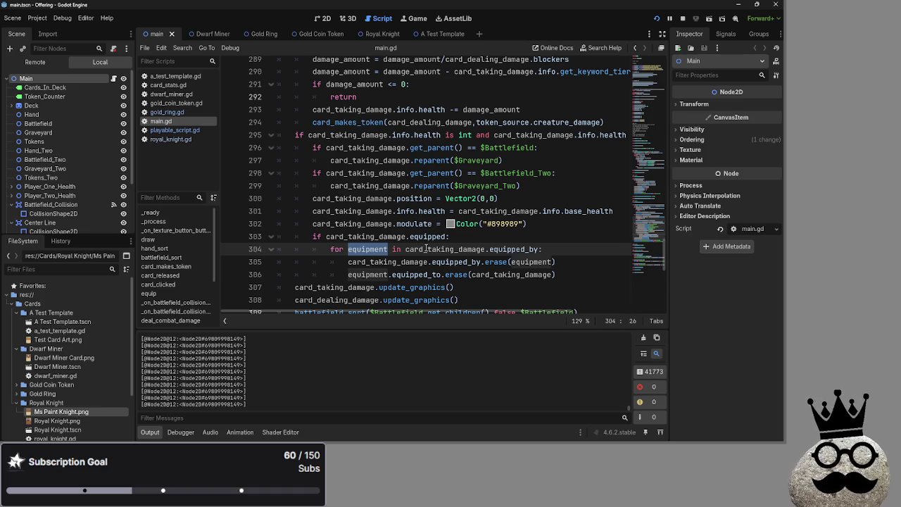
mouse_move(426, 249)
left_click(498, 236)
- Bring the Google Docs to-do list to the front
key("alt+Tab")
key("Escape")
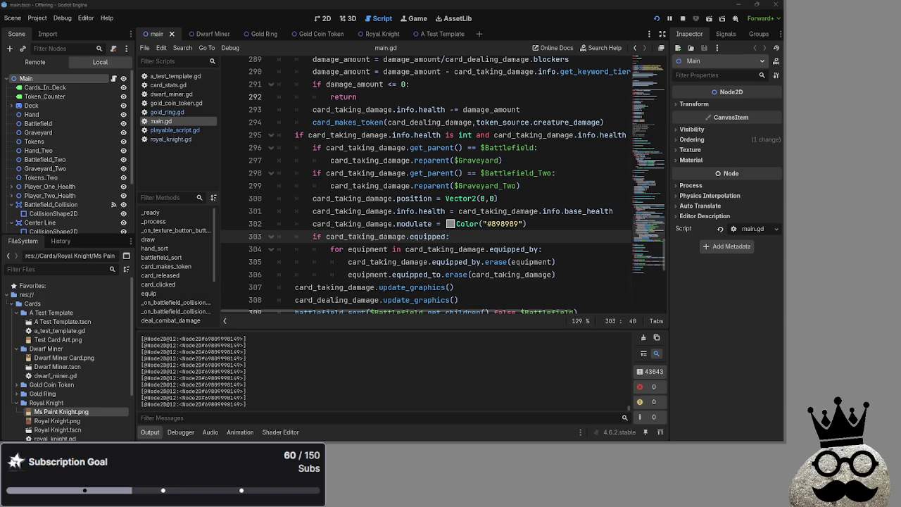
key("alt+Tab")
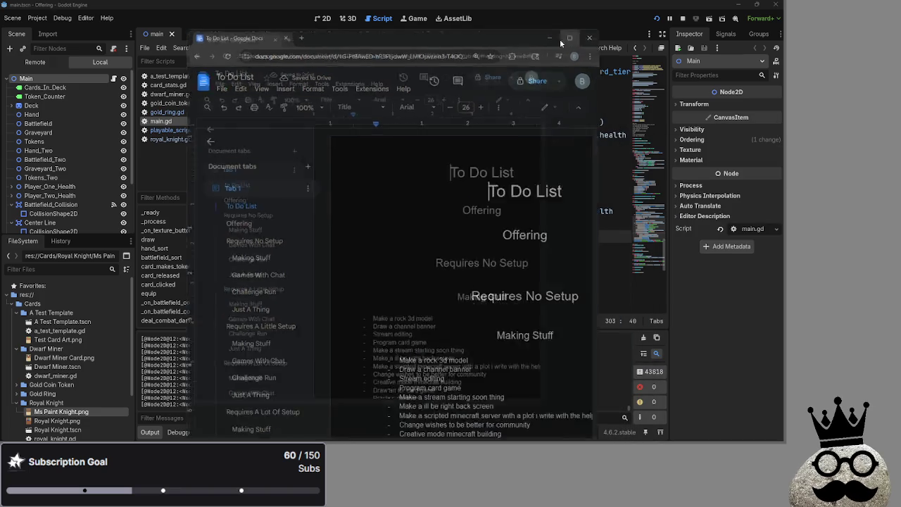
- Maximize the To Do List window and scroll back up to the Requires No Setup section
left_click(563, 40)
scroll(399, 243, "down", 15)
scroll(400, 244, "down", 10)
scroll(326, 247, "up", 10)
scroll(473, 268, "up", 20)
scroll(473, 268, "up", 10)
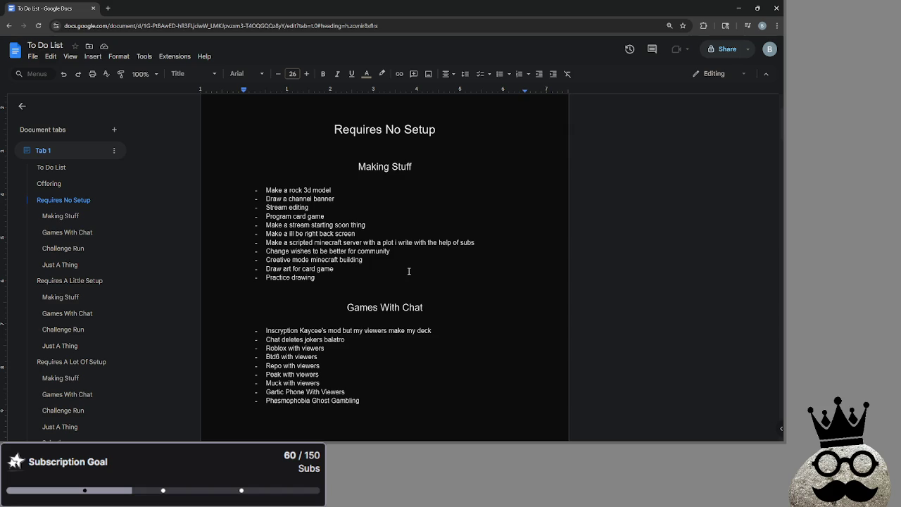
- Select all eleven Making Stuff list items, retrying the selection several times
left_click(266, 190)
left_click(348, 277)
mouse_move(343, 278)
left_mouse_down()
mouse_move(267, 199)
mouse_move(244, 193)
left_mouse_up()
left_click(375, 280)
left_click_drag(356, 279, 263, 190)
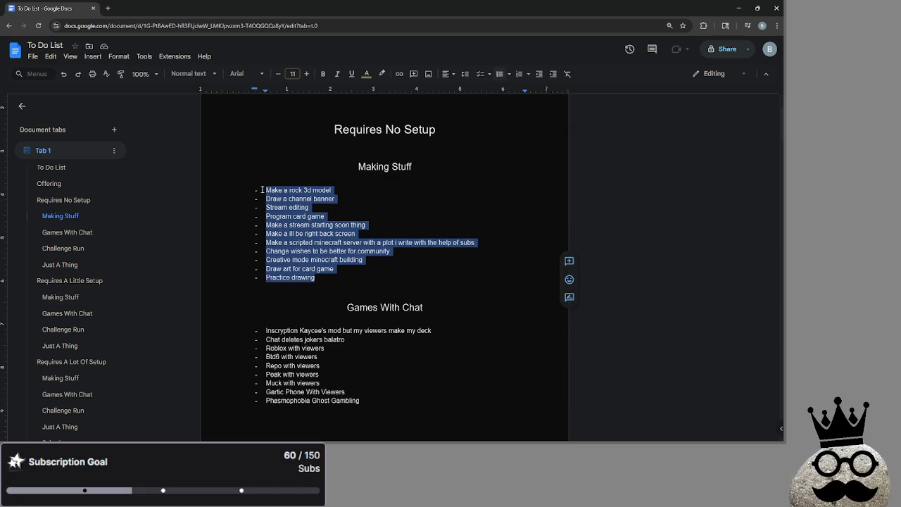
left_click(342, 277)
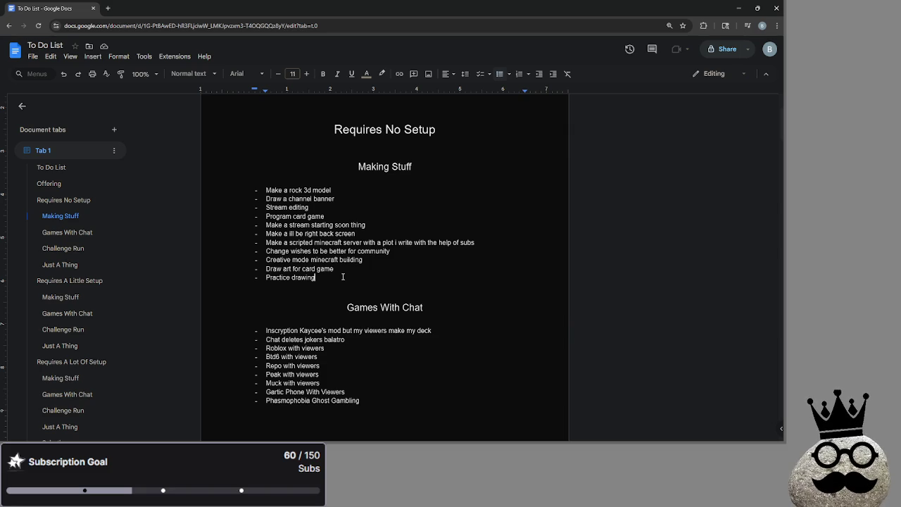
left_click_drag(265, 190, 335, 202)
left_click(272, 201)
left_click(331, 180)
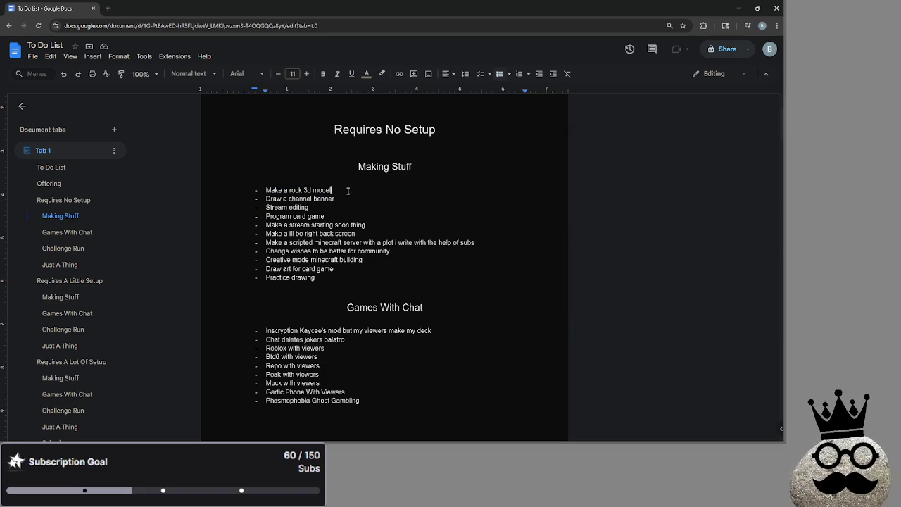
left_click_drag(268, 190, 348, 278)
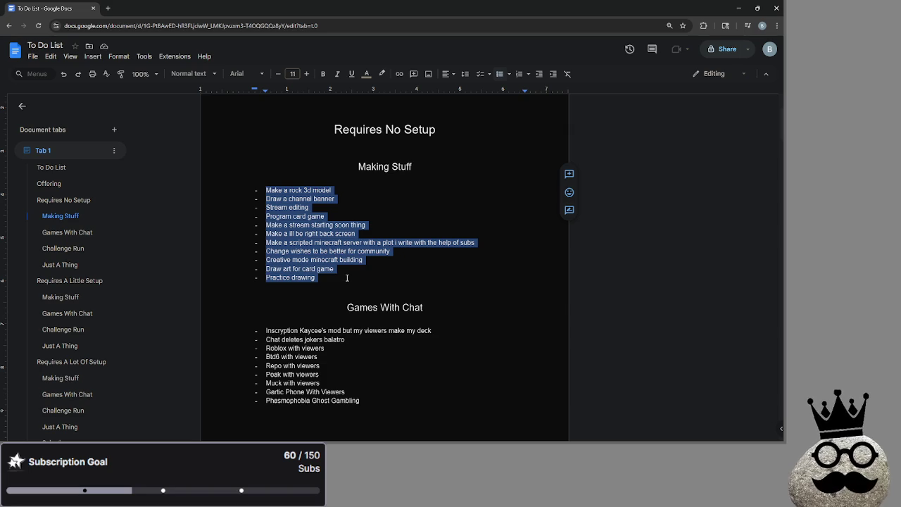
scroll(347, 279, "down", 2)
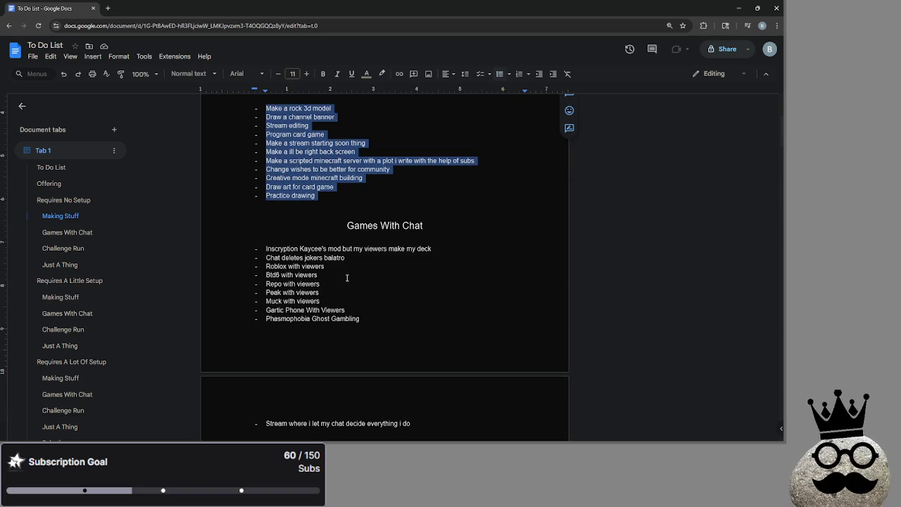
- Select the Gartic Phone With Viewers item word by word, then deselect it
left_click(375, 311)
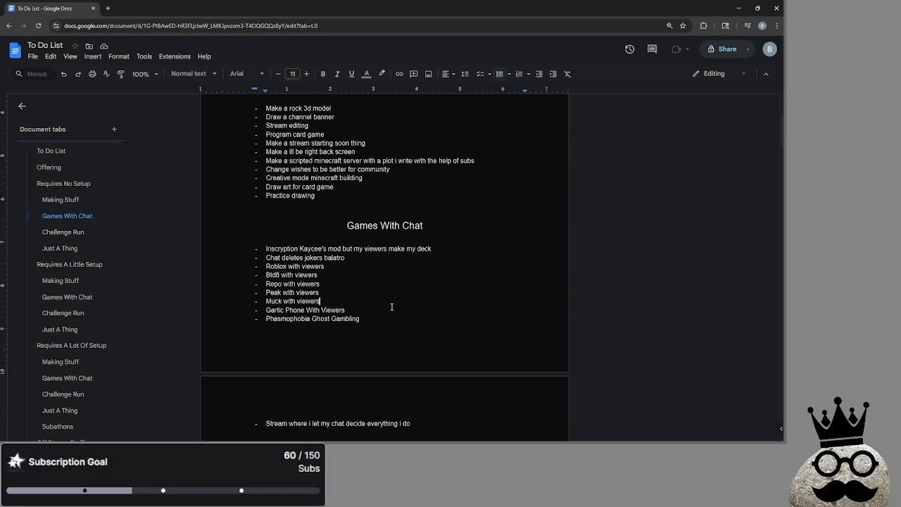
key("ctrl+shift+Left")
key("ctrl+shift+Left")
key("ctrl+shift+Left")
left_click(375, 311)
key("ctrl+shift+Left")
key("ctrl+shift+Left")
left_click(346, 312)
key("ctrl+shift+Left")
key("ctrl+shift+Left")
key("ctrl+shift+Left")
left_click(371, 312)
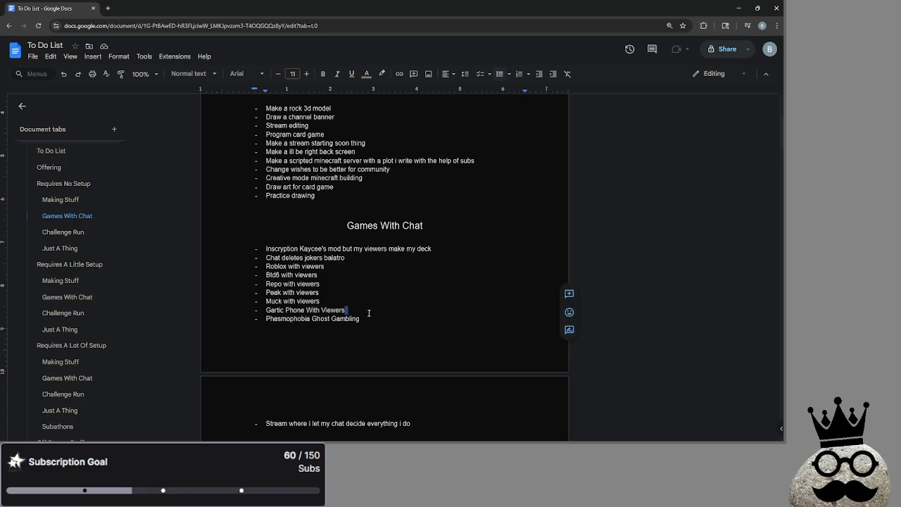
key("ctrl+shift+Left")
key("ctrl+shift+Left")
key("ctrl+shift+Left")
left_click(377, 310)
key("ctrl+shift+Left")
key("ctrl+shift+Left")
key("ctrl+shift+Left")
left_click(376, 311)
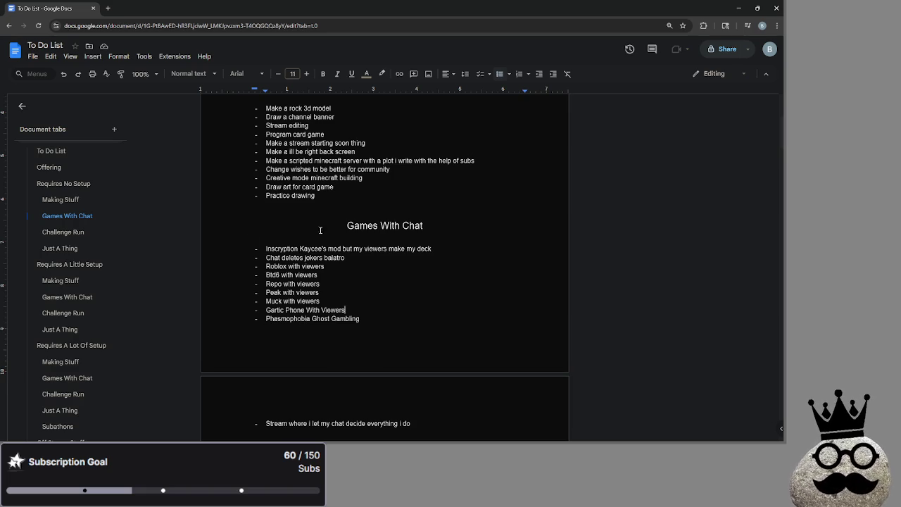
- Scroll up and begin selecting part of the Making Stuff list
scroll(325, 222, "up", 2)
left_click(252, 226)
key("shift+Down")
key("shift+Down")
key("shift+Down")
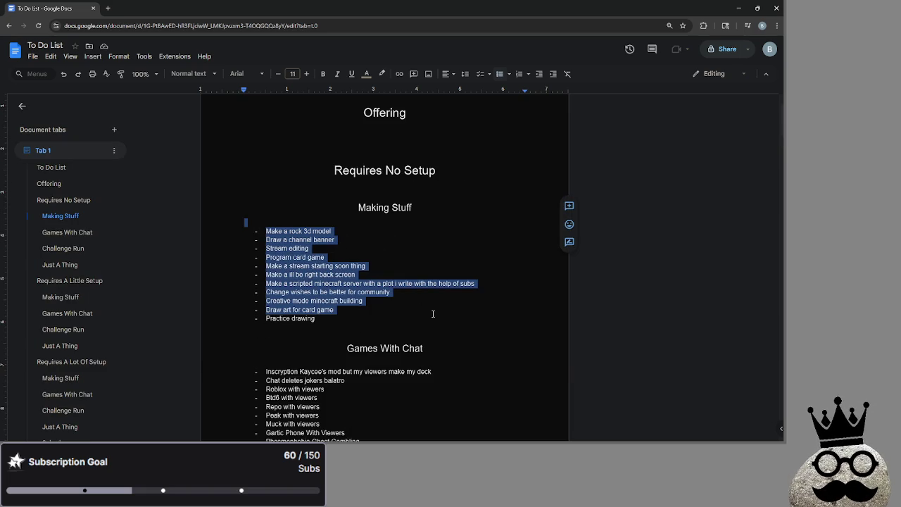
- Select the whole Making Stuff list from the bottom up, then deselect it
mouse_move(368, 320)
left_mouse_down()
mouse_move(281, 280)
mouse_move(241, 234)
left_mouse_up()
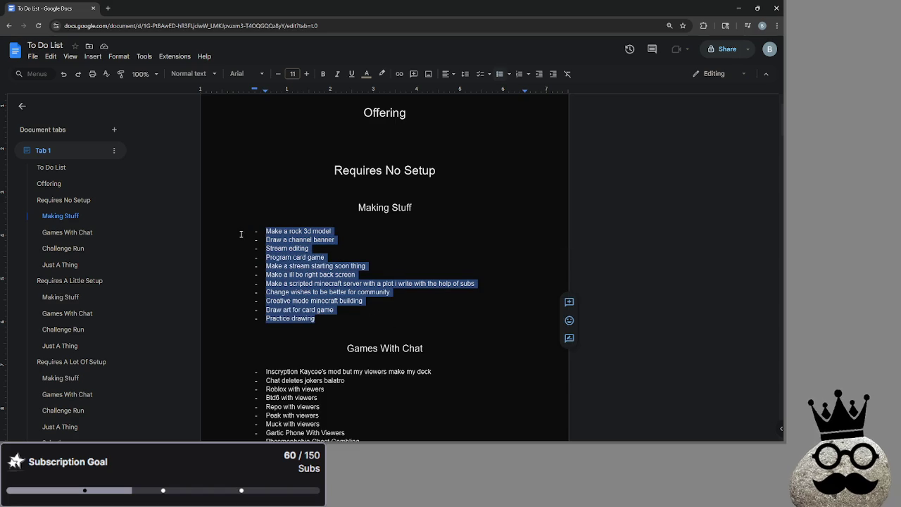
left_click(359, 307)
left_click_drag(346, 318, 239, 236)
left_click(350, 317)
left_click_drag(350, 318, 237, 225)
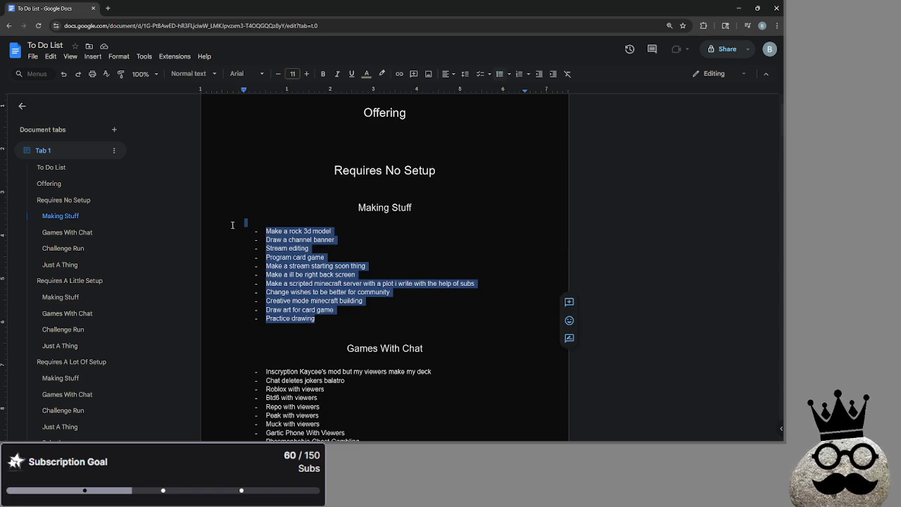
left_click(360, 312)
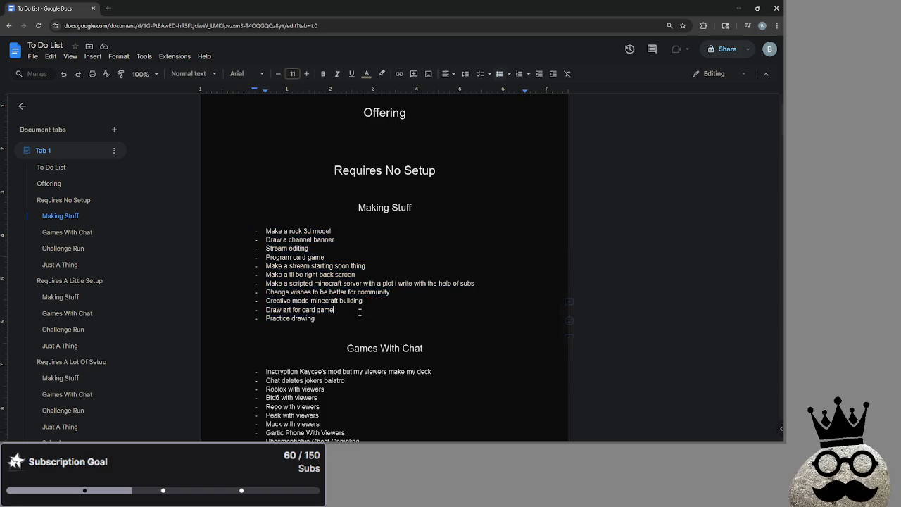
- Delete the 'Stream where i let my chat decide everything i do' line from Games With Chat
scroll(359, 312, "down", 5)
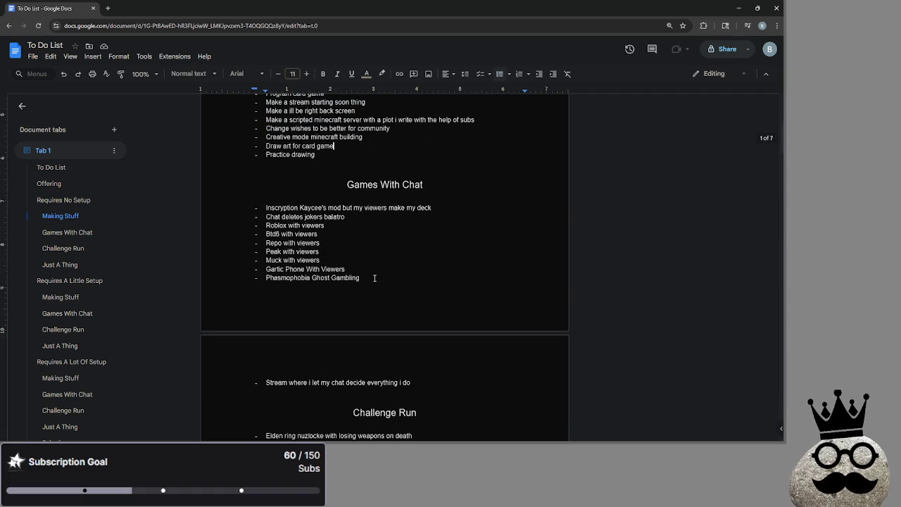
mouse_move(373, 279)
left_mouse_down()
mouse_move(264, 207)
mouse_move(355, 331)
mouse_move(435, 383)
mouse_move(254, 383)
left_mouse_up()
left_click(265, 208)
left_click(435, 383)
key("BackSpace")
key("BackSpace")
key("BackSpace")
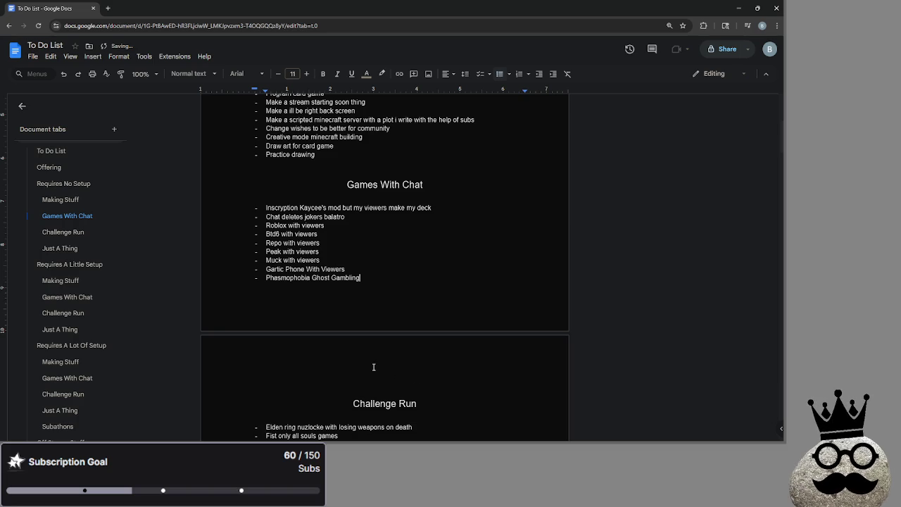
- Select the whole Games With Chat list, then leave the caret after Gambling
left_click_drag(381, 277, 216, 204)
mouse_move(366, 276)
left_mouse_down()
mouse_move(285, 217)
mouse_move(250, 208)
left_mouse_up()
mouse_move(351, 277)
left_mouse_down()
mouse_move(326, 278)
mouse_move(247, 210)
left_mouse_up()
mouse_move(359, 278)
left_mouse_down()
mouse_move(264, 269)
mouse_move(258, 205)
left_mouse_up()
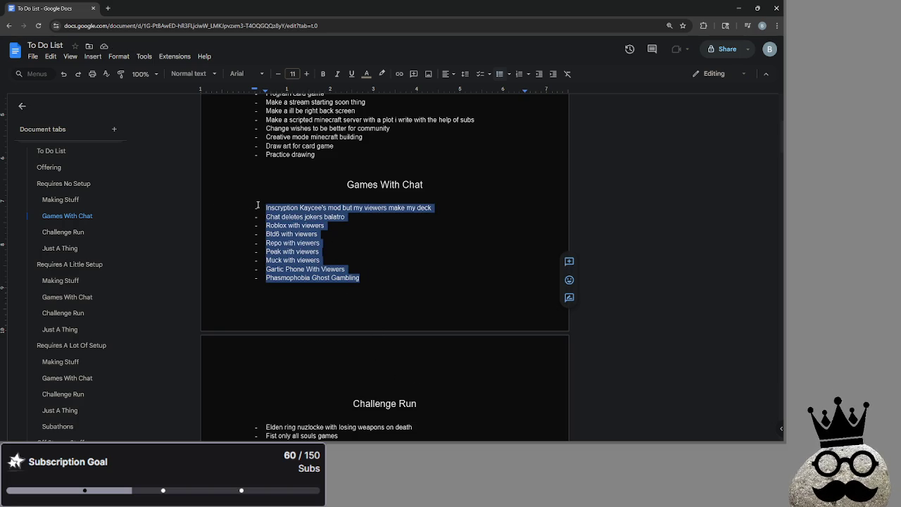
left_click(363, 280)
mouse_move(368, 281)
left_mouse_down()
mouse_move(250, 193)
mouse_move(257, 205)
left_mouse_up()
left_click_drag(369, 282, 257, 206)
left_click(376, 310)
- Scroll through the document, then select and deselect the Making Stuff items
scroll(360, 326, "down", 3)
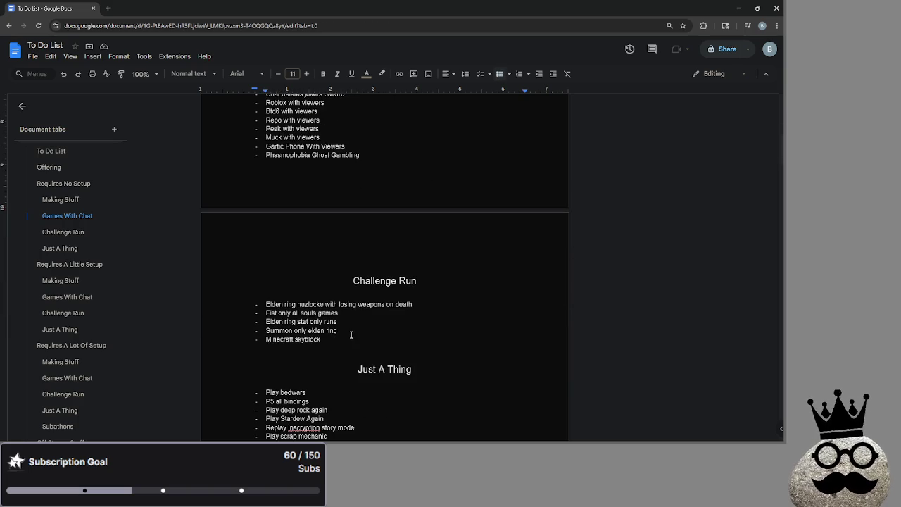
scroll(350, 335, "down", 2)
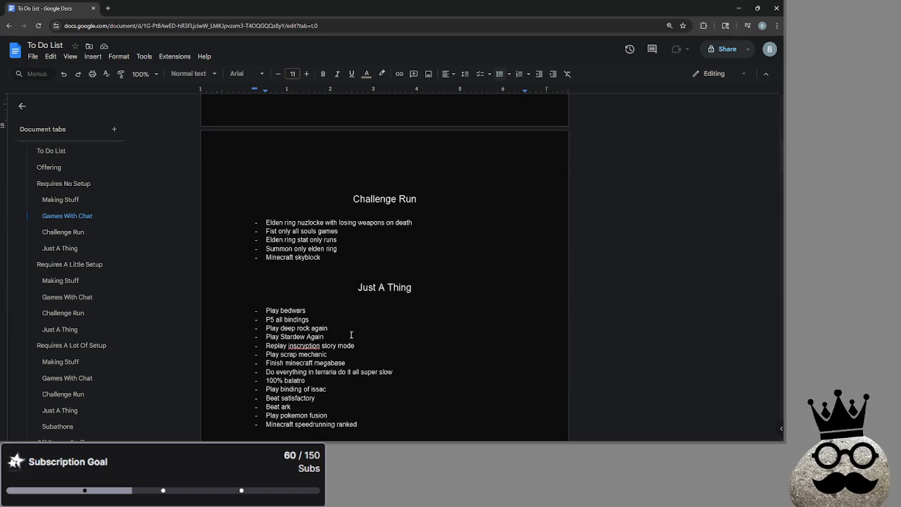
scroll(350, 335, "down", 2)
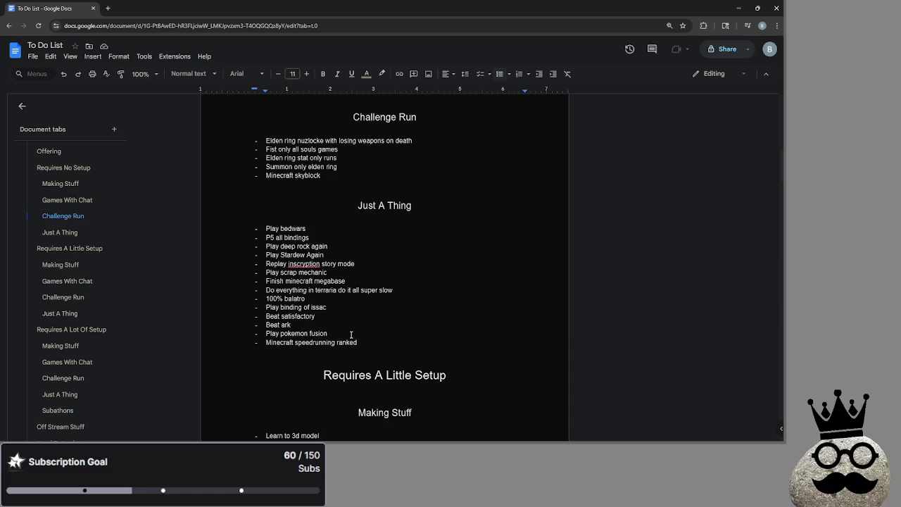
scroll(351, 335, "up", 10)
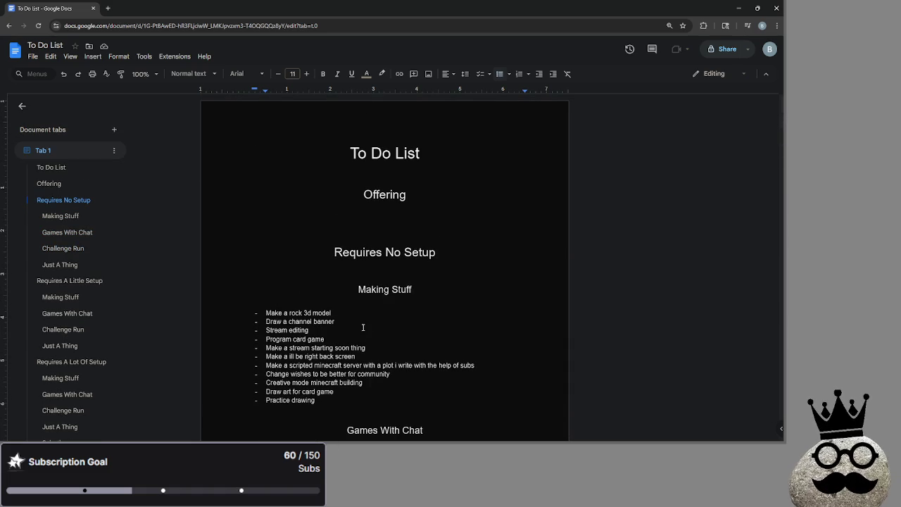
scroll(365, 327, "down", 2)
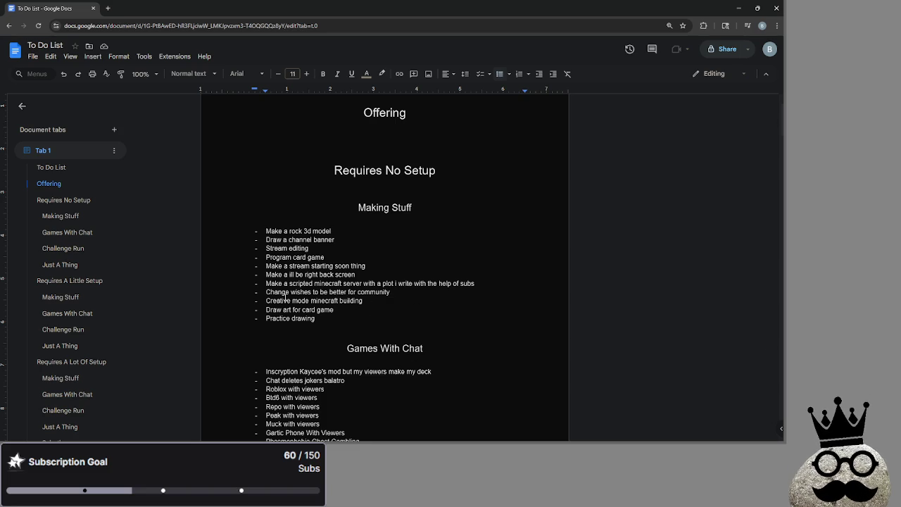
scroll(313, 282, "down", 3)
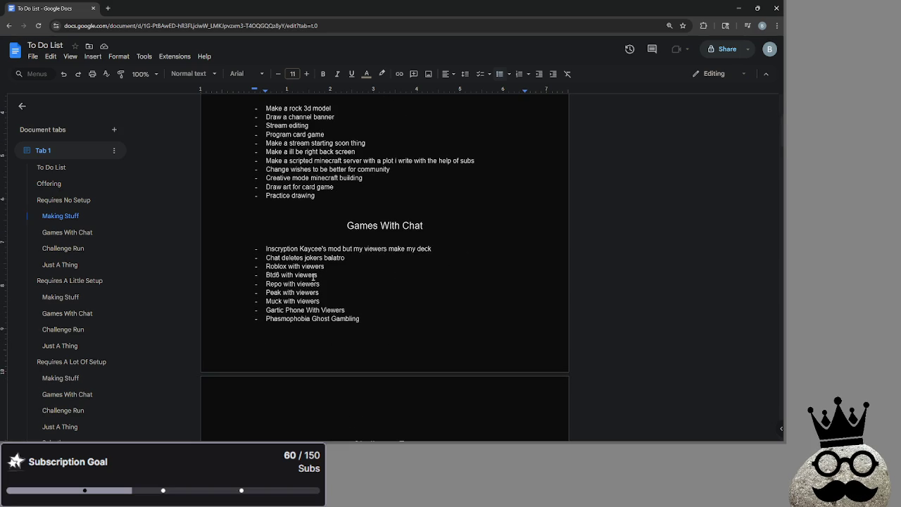
scroll(313, 276, "up", 1)
mouse_move(338, 239)
left_mouse_down()
mouse_move(281, 166)
mouse_move(237, 147)
left_mouse_up()
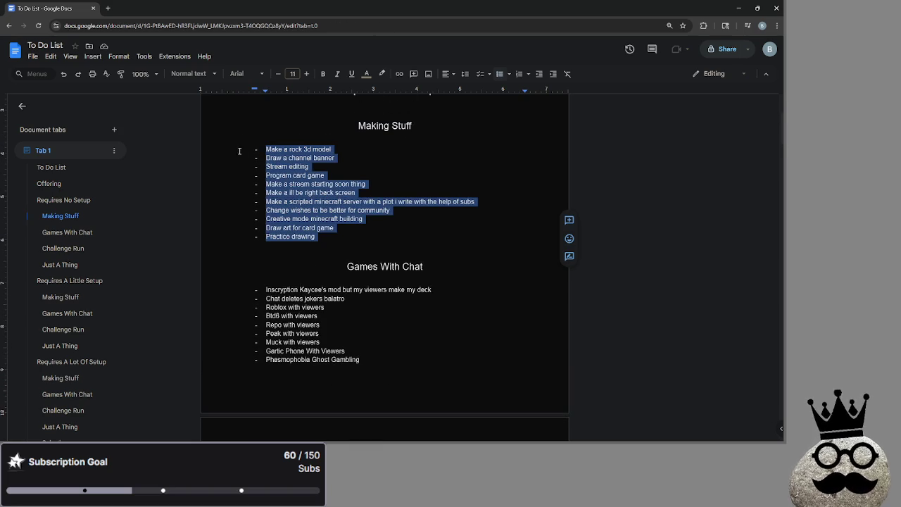
left_click(345, 235)
- Place the caret on the empty line under the Offering heading
scroll(345, 242, "down", 7)
scroll(345, 253, "up", 5)
scroll(345, 257, "up", 3)
scroll(345, 257, "down", 8)
scroll(347, 261, "up", 7)
scroll(347, 261, "up", 4)
left_click(399, 223)
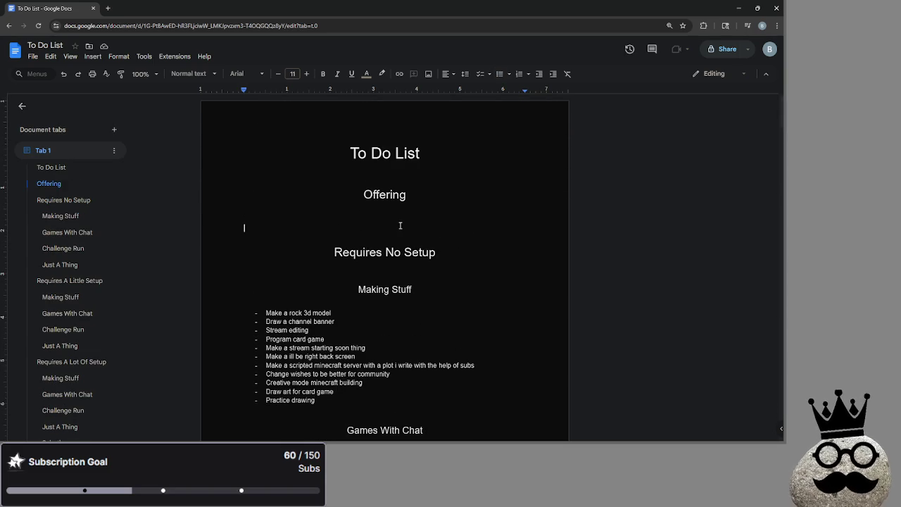
scroll(362, 288, "down", 4)
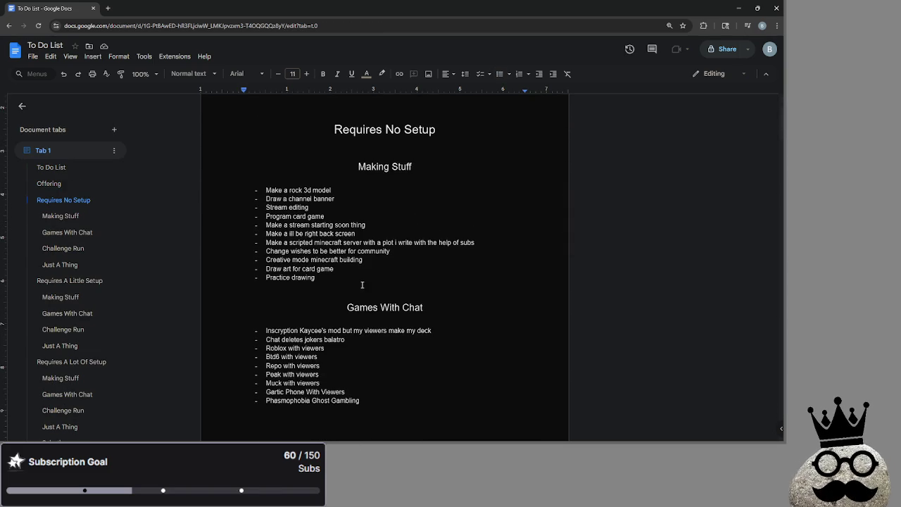
left_click(54, 189)
scroll(360, 253, "down", 10)
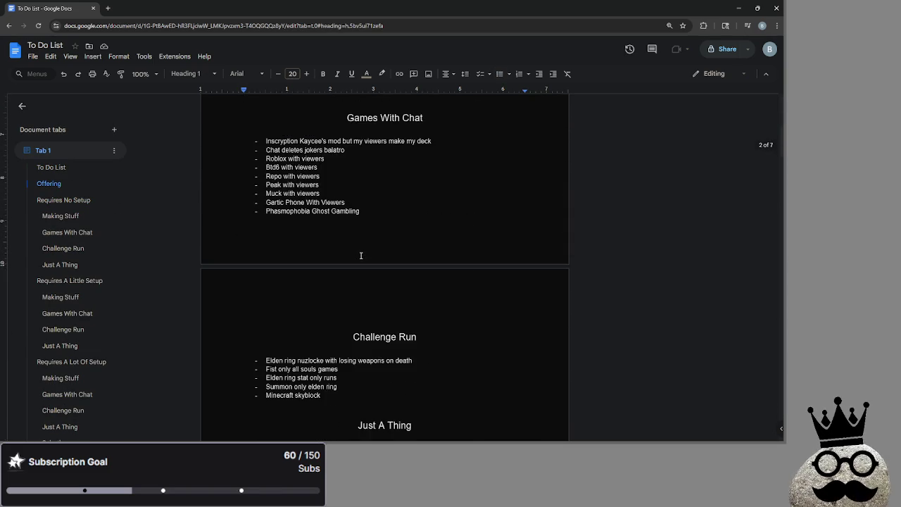
scroll(348, 233, "up", 1)
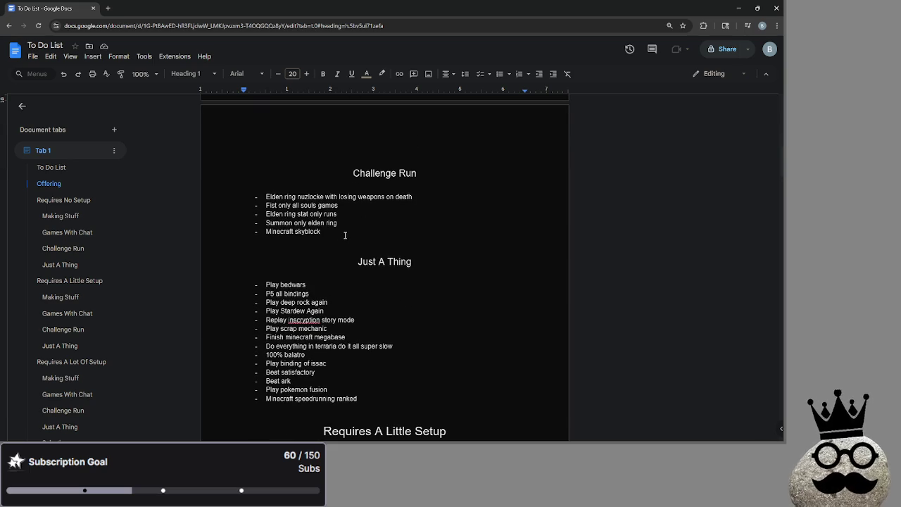
- Select the Just A Thing list items, then clear the selection
scroll(345, 235, "down", 2)
mouse_move(369, 320)
left_mouse_down()
mouse_move(243, 206)
mouse_move(221, 198)
left_mouse_up()
left_click_drag(359, 317, 266, 203)
left_click(313, 303)
- Select the words satisfactory, ark and fusion in turn, then clear the selection
double_click(296, 290)
double_click(285, 298)
double_click(334, 311)
left_click(384, 317)
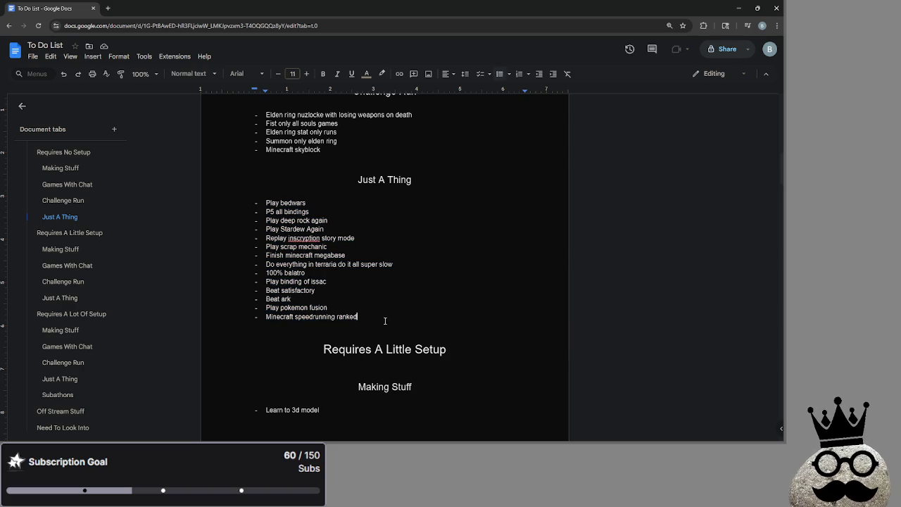
scroll(386, 321, "down", 3)
scroll(386, 321, "down", 3)
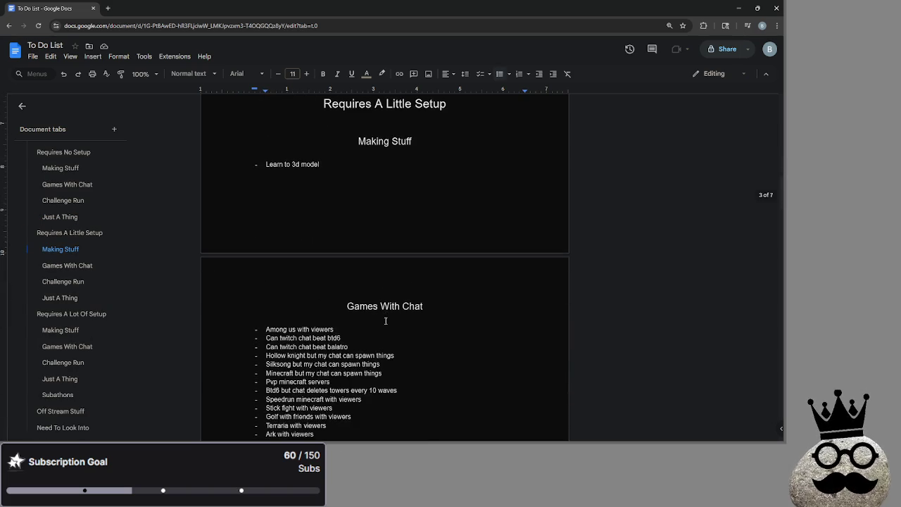
scroll(385, 320, "up", 2)
scroll(385, 320, "down", 3)
scroll(385, 320, "up", 1)
scroll(385, 320, "down", 2)
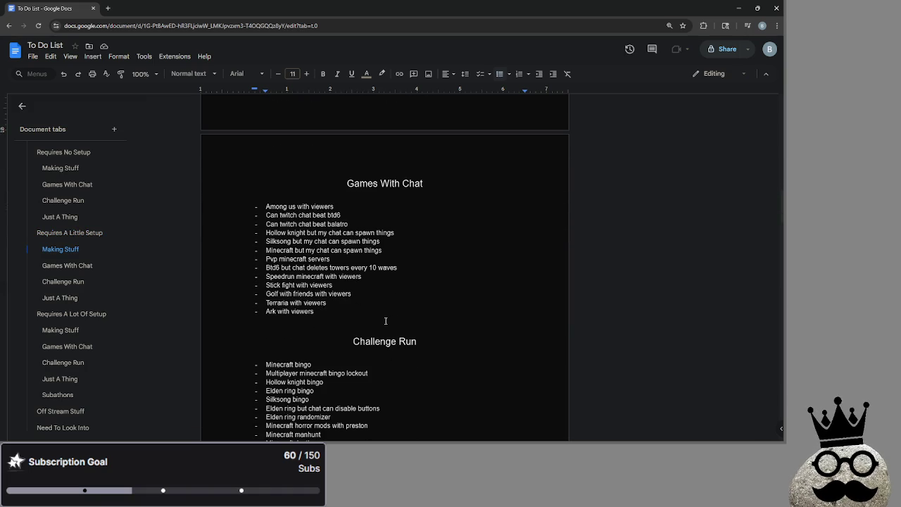
- Select the whole Games With Chat list twice, then deselect it
mouse_move(352, 314)
left_mouse_down()
mouse_move(331, 241)
mouse_move(254, 210)
left_mouse_up()
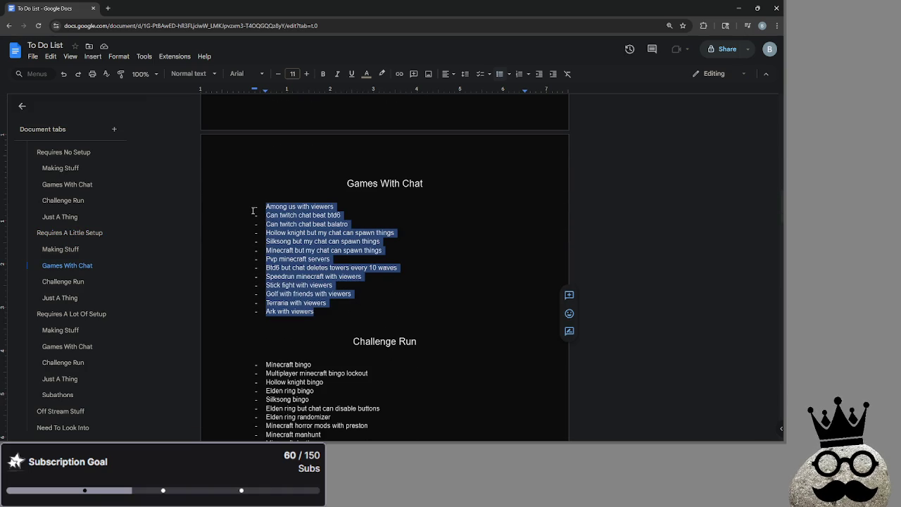
left_click(354, 299)
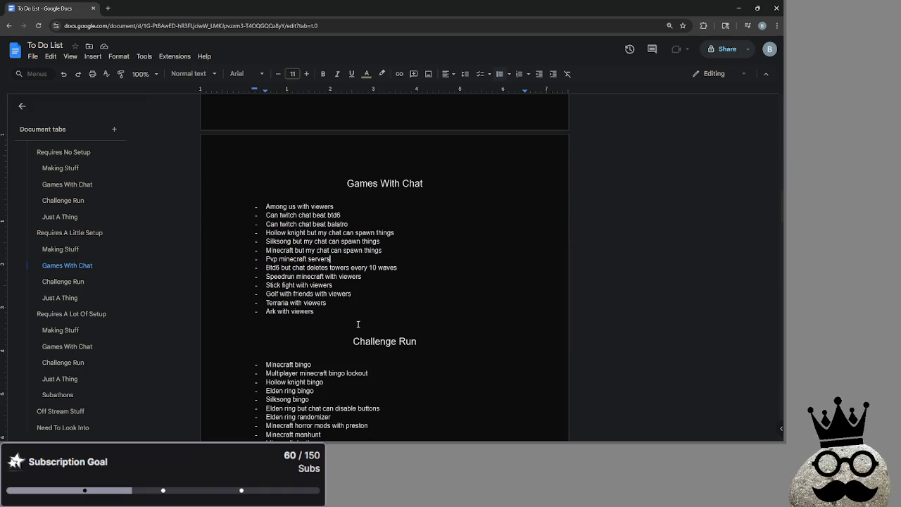
mouse_move(352, 314)
left_mouse_down()
mouse_move(331, 215)
mouse_move(254, 209)
left_mouse_up()
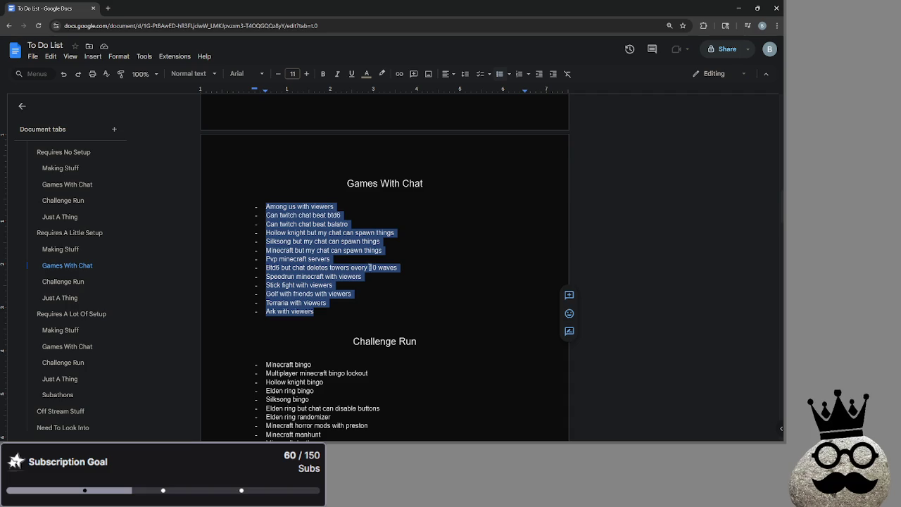
left_click(456, 324)
- Switch to Steam's Terraria game page
scroll(454, 324, "up", 6)
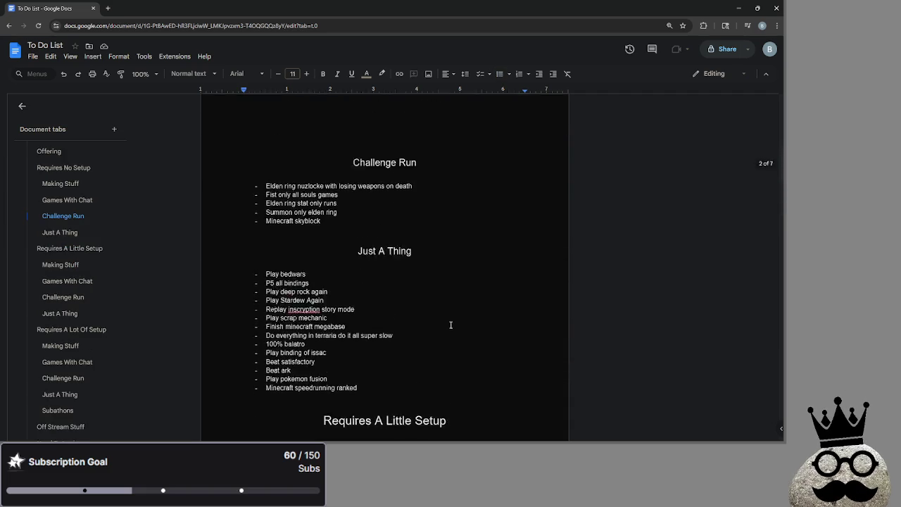
scroll(451, 324, "up", 3)
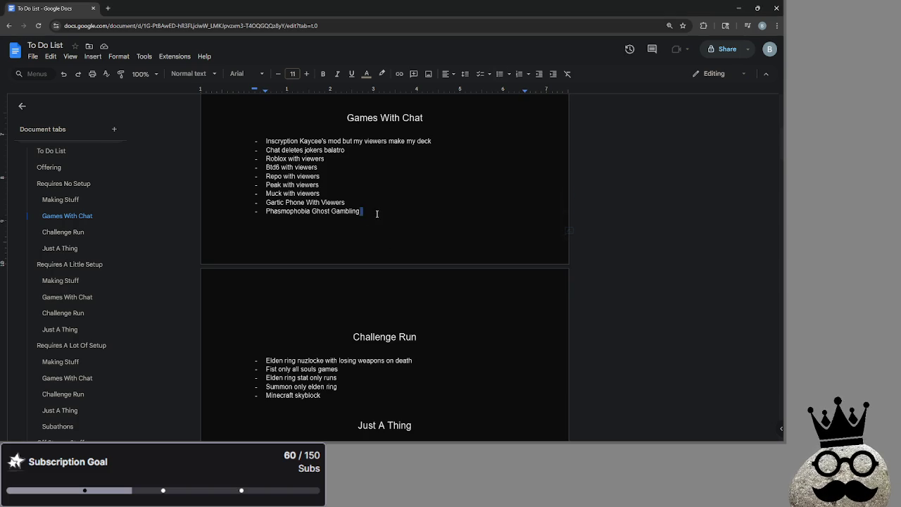
key("alt+Tab")
key("alt+Tab")
key("alt+Tab")
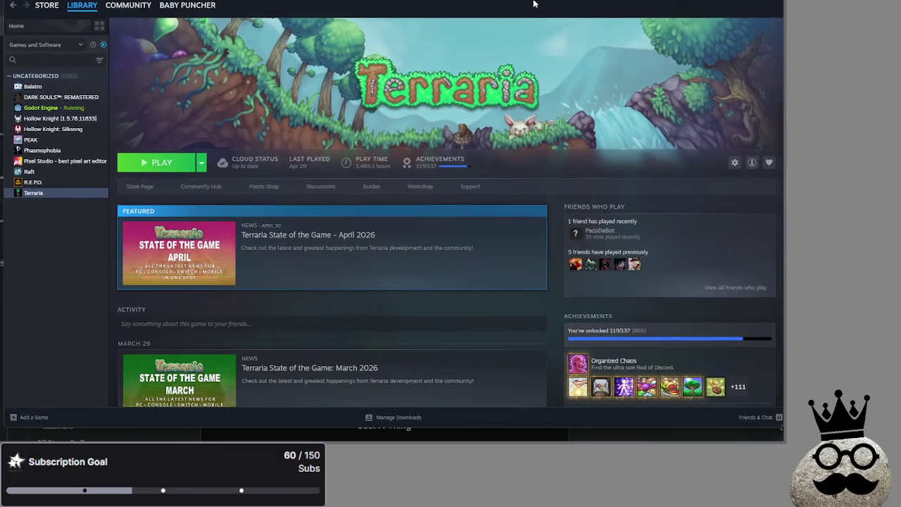
left_click_drag(544, 20, 529, 12)
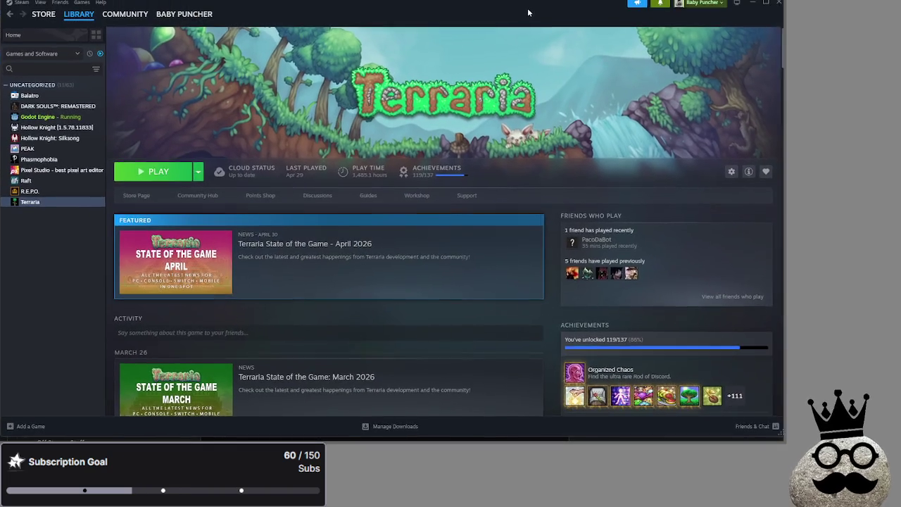
- Show Terraria's global achievement percentages and scroll down to the rarest ones
scroll(637, 236, "down", 3)
left_click(725, 345)
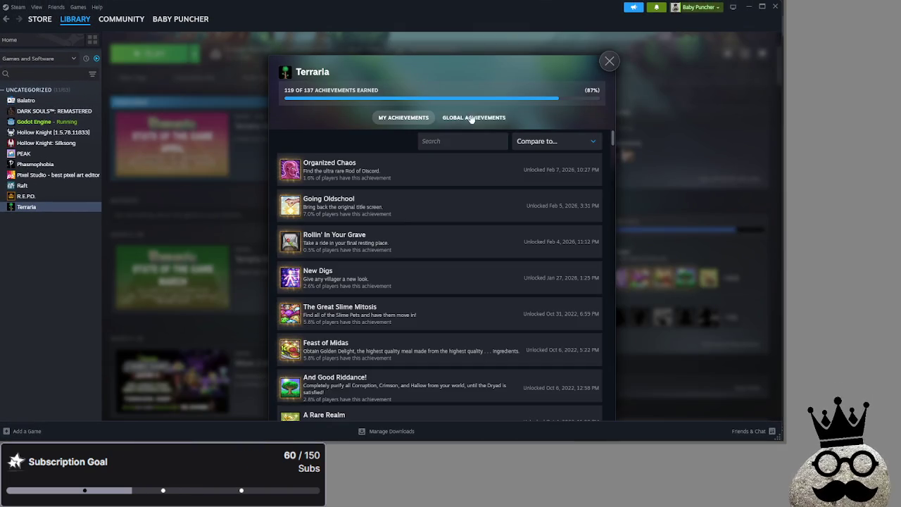
left_click(472, 119)
scroll(497, 208, "down", 5)
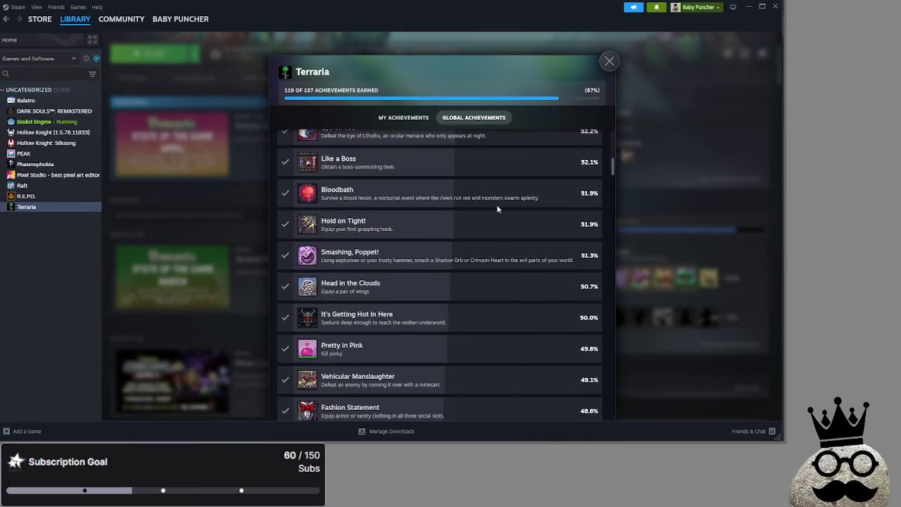
scroll(497, 209, "down", 15)
scroll(496, 207, "down", 5)
scroll(426, 221, "up", 2)
scroll(420, 223, "down", 3)
scroll(421, 227, "down", 7)
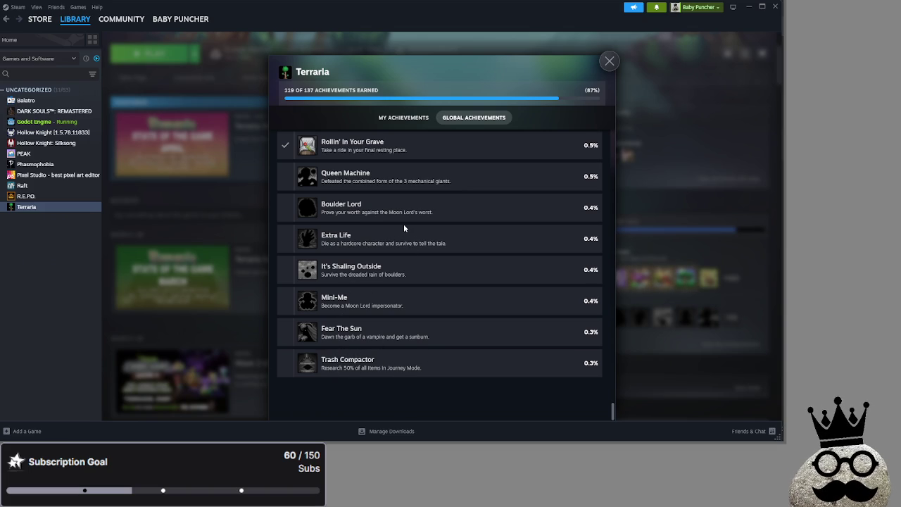
- Close the achievements list and return to the Steam library home
left_click(609, 60)
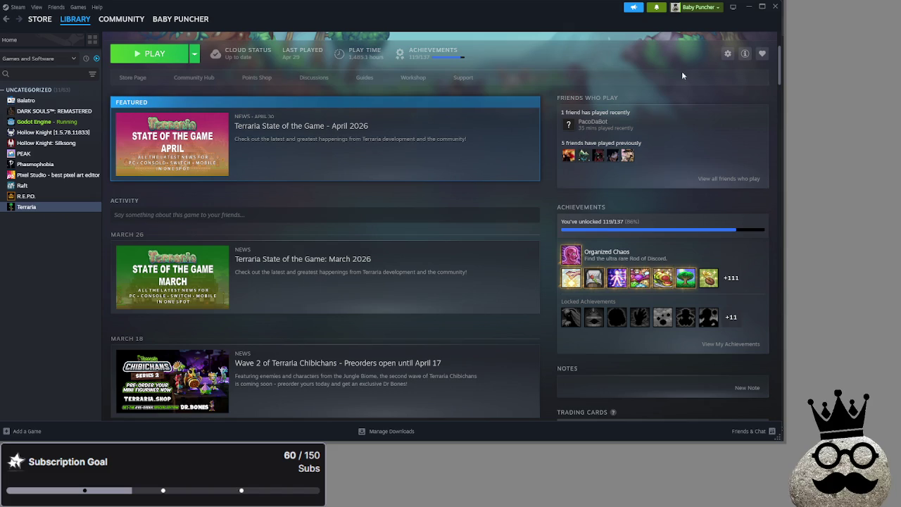
scroll(326, 239, "up", 3)
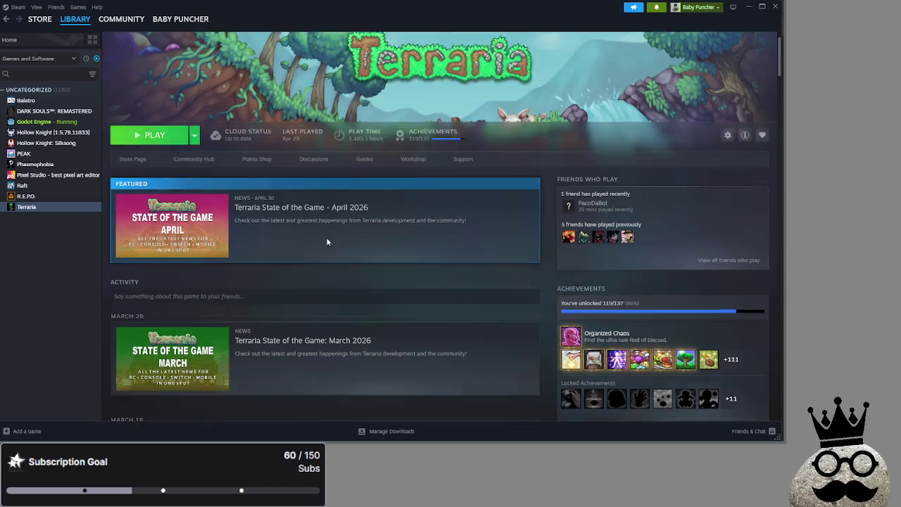
left_click(76, 43)
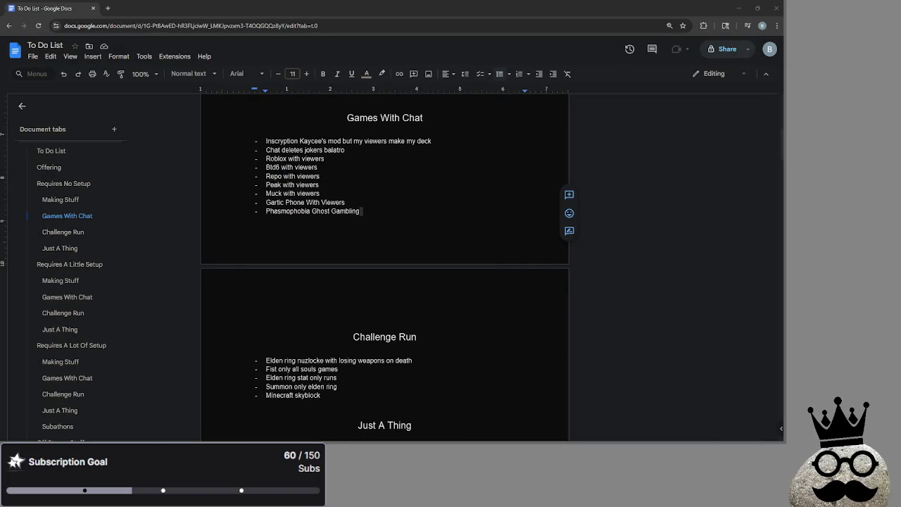
- Return to the To Do List doc and place the caret after Minecraft skyblock
key("alt+Tab")
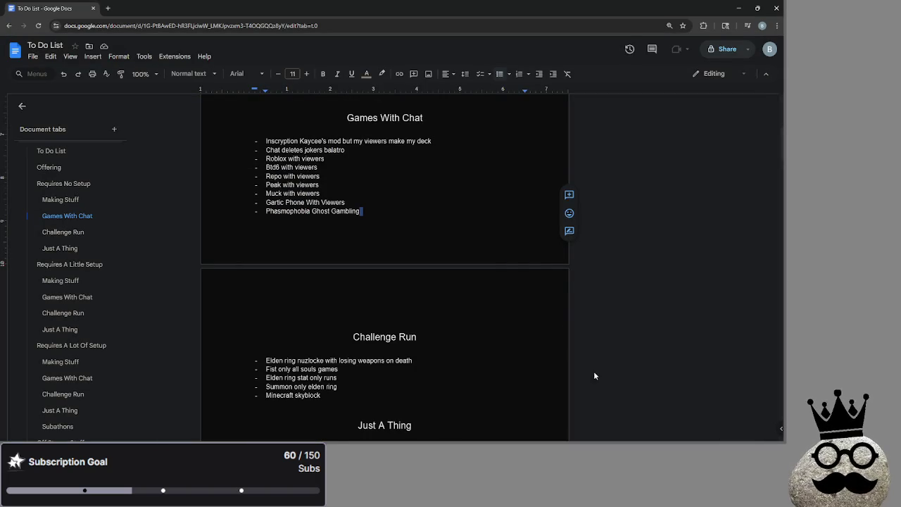
left_click(373, 211)
scroll(367, 359, "down", 1)
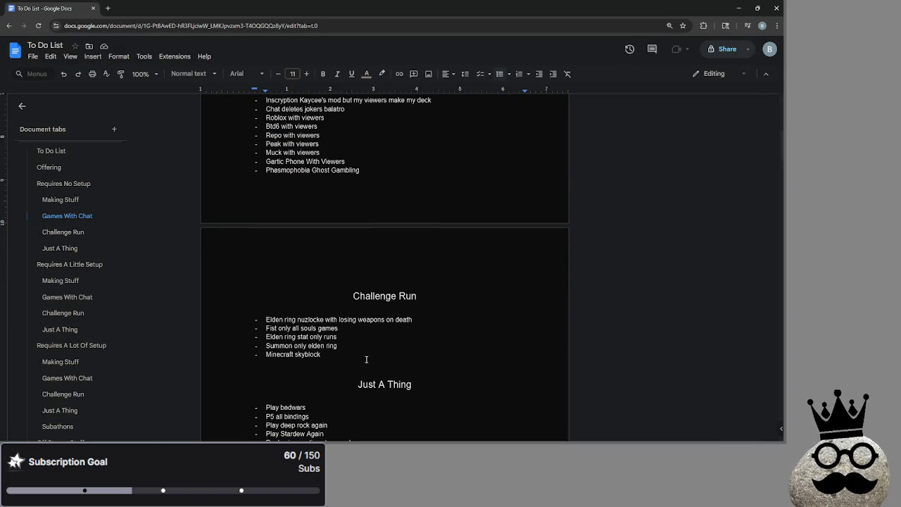
left_click(366, 360)
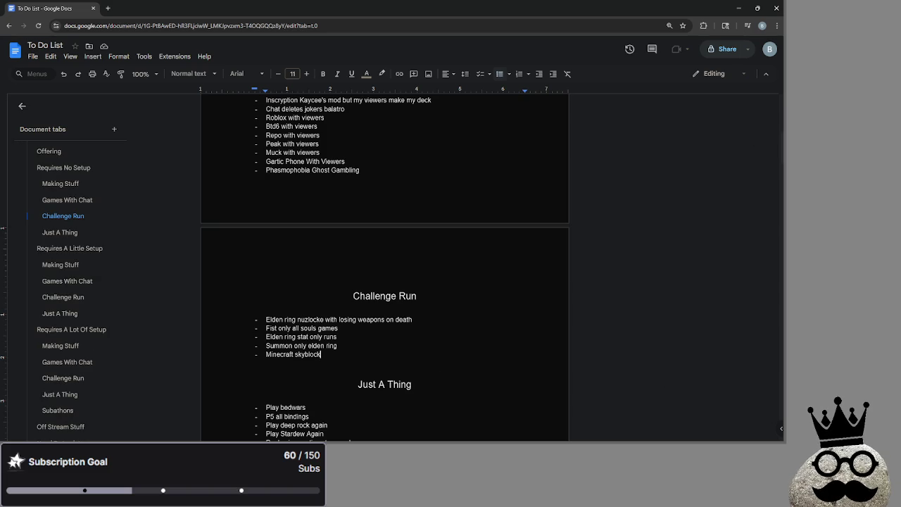
- Scroll through the section headings and start a new bullet line above Challenge Run
scroll(394, 293, "up", 4)
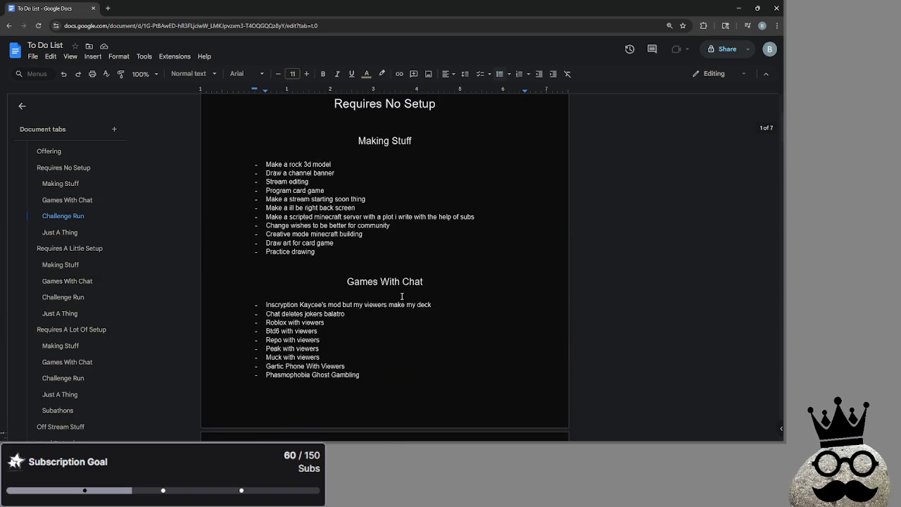
scroll(393, 299, "down", 1)
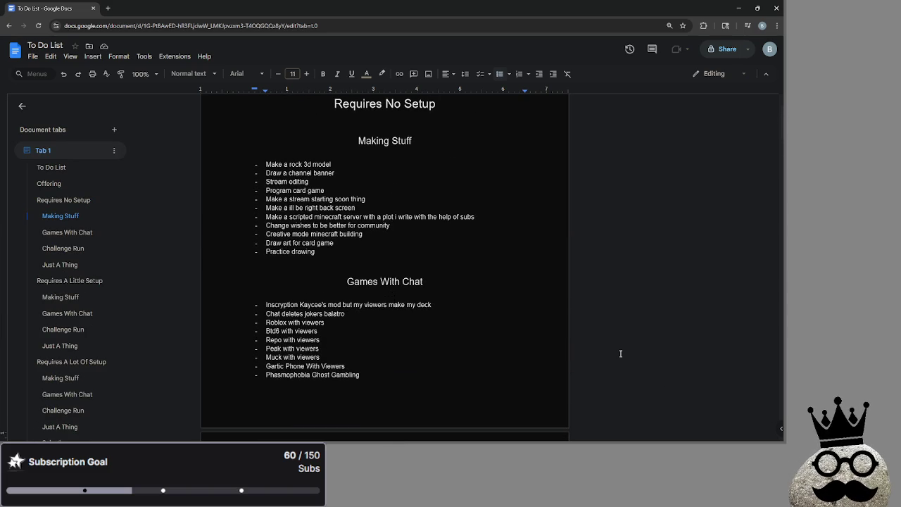
scroll(426, 312, "down", 5)
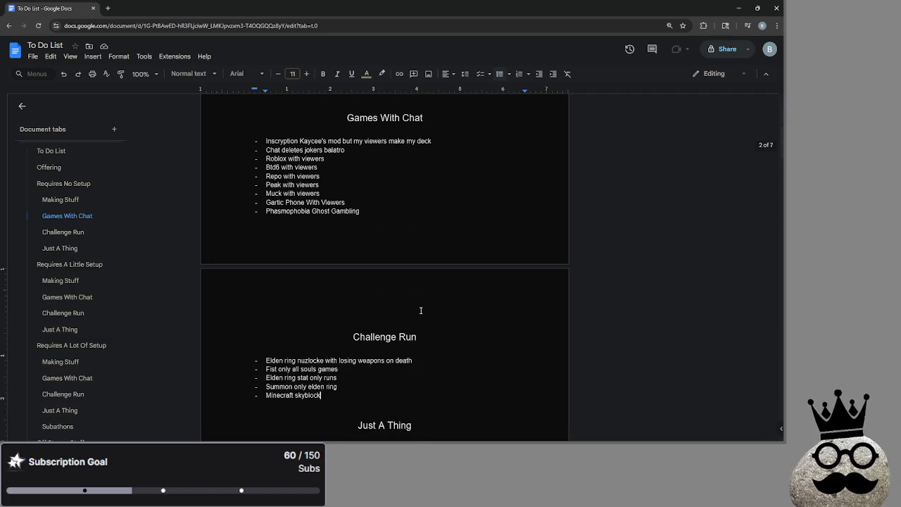
scroll(421, 311, "down", 7)
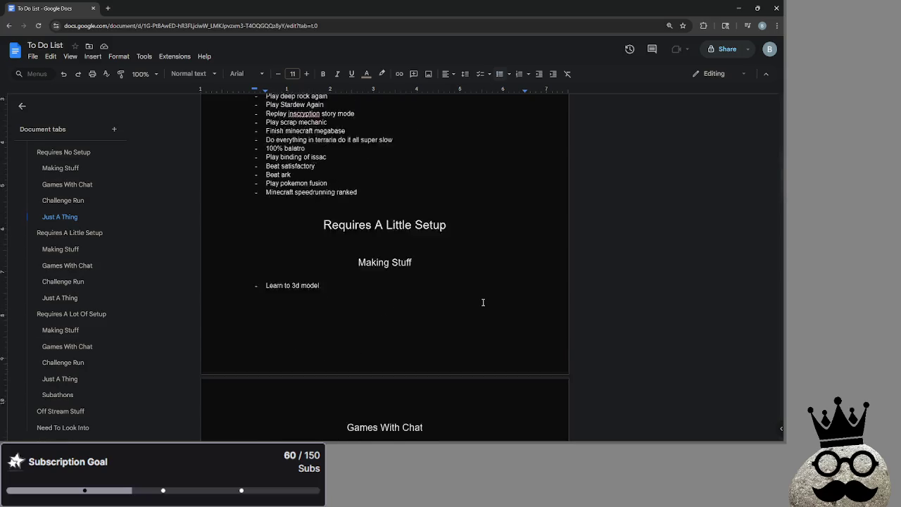
scroll(479, 303, "down", 10)
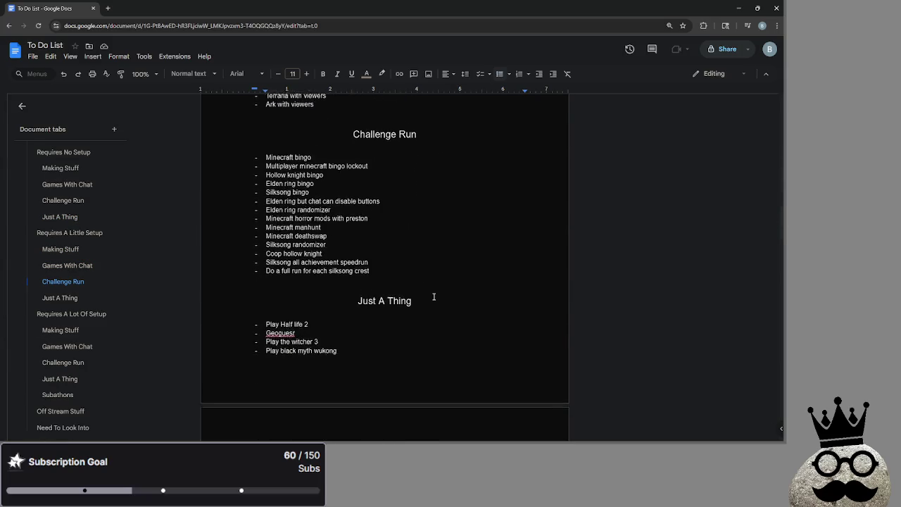
scroll(434, 297, "up", 7)
scroll(432, 298, "down", 2)
scroll(423, 310, "up", 5)
scroll(413, 335, "up", 10)
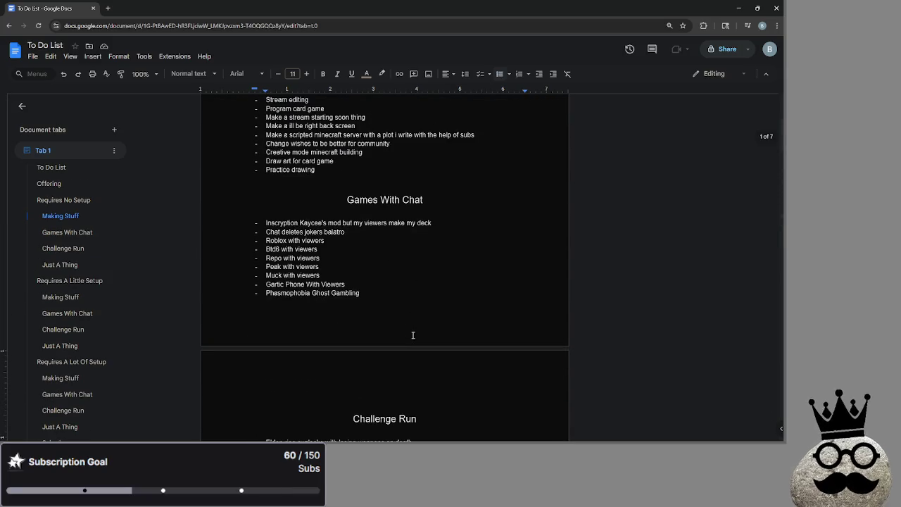
scroll(418, 269, "up", 1)
scroll(404, 337, "down", 3)
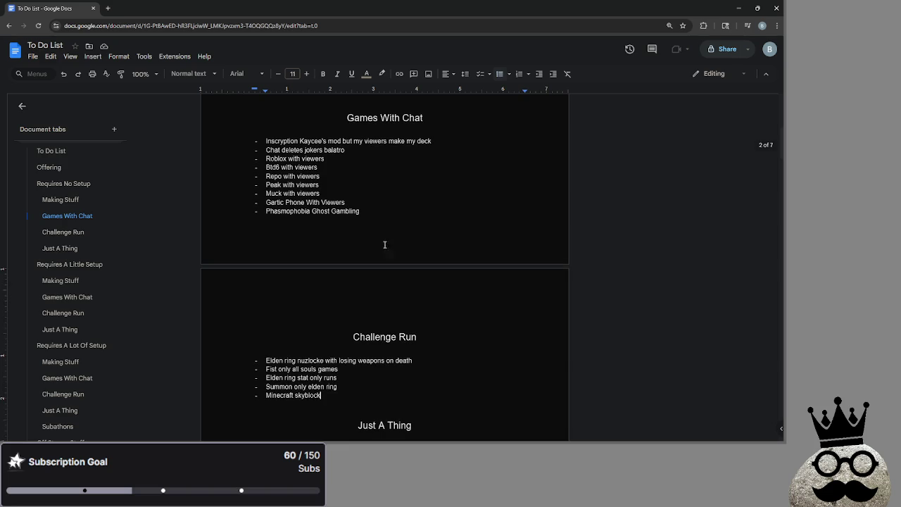
key("Return")
- Add 'Scribble.io' to the list and move to the empty line below it
type("S")
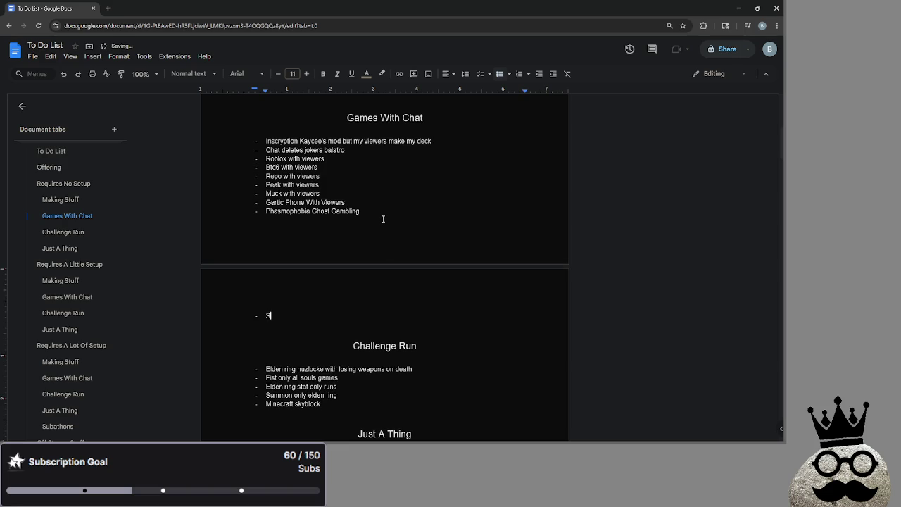
type("cribble")
type(".io")
left_click(357, 325)
scroll(358, 326, "down", 2)
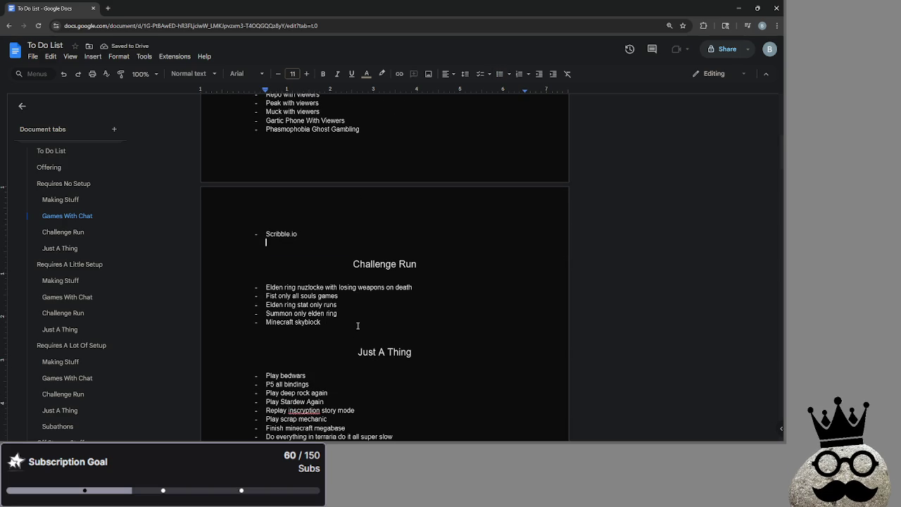
- Select the 'Fist only all souls games' line after several trial selections of Challenge Run items
left_click_drag(357, 325, 255, 286)
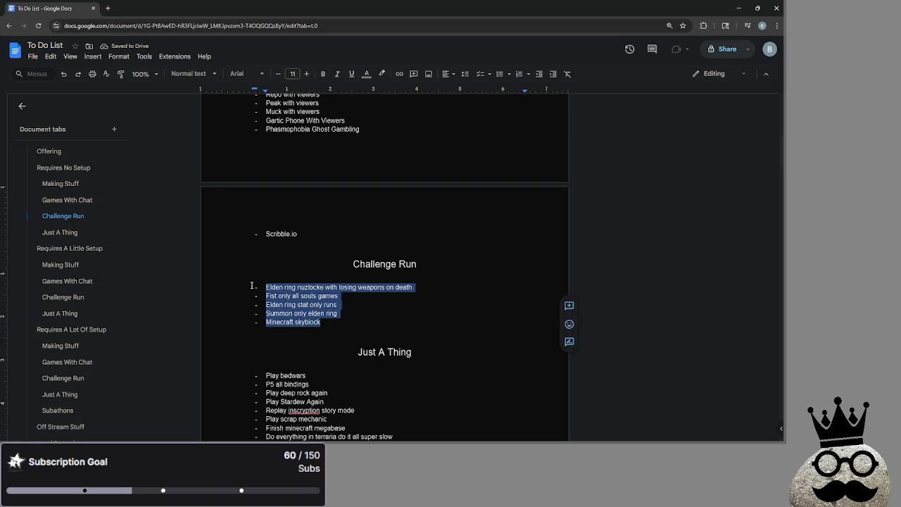
left_click(324, 322)
left_click_drag(324, 322, 266, 289)
left_click(325, 322)
left_click_drag(325, 322, 266, 287)
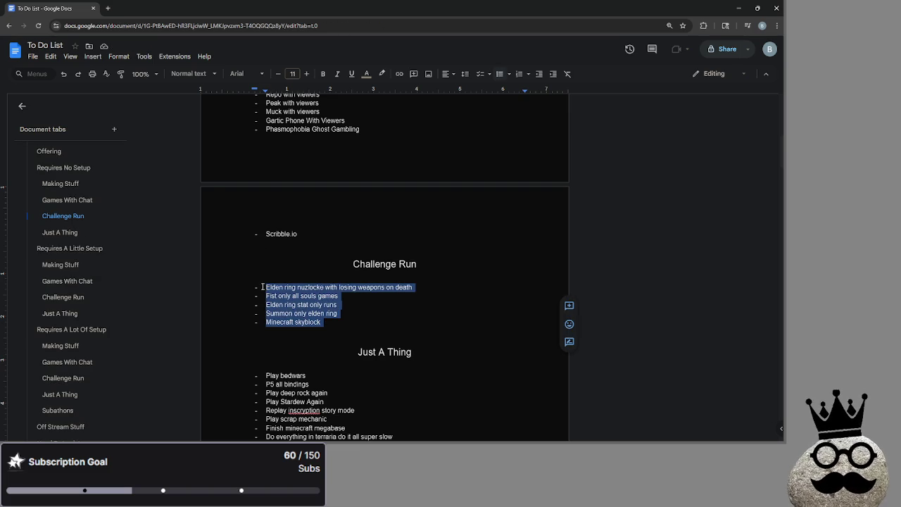
left_click(338, 314)
left_click_drag(338, 296, 255, 287)
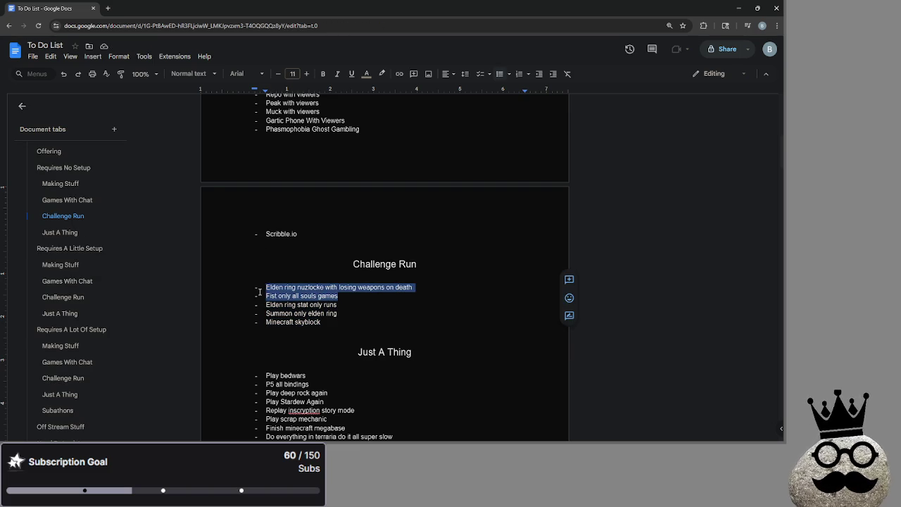
left_click(279, 295)
mouse_move(339, 295)
left_mouse_down()
mouse_move(265, 287)
mouse_move(264, 297)
left_mouse_up()
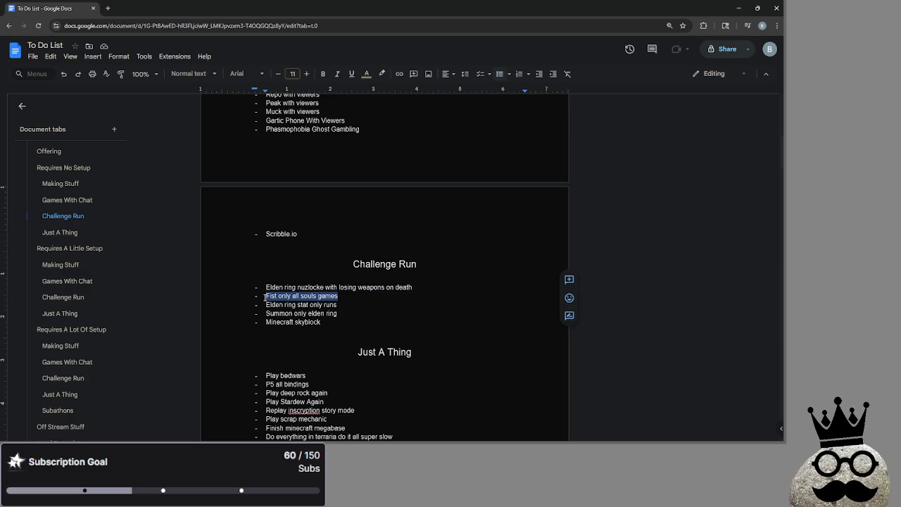
- Undo to bring back the cut 'Fist only all souls games' line
scroll(349, 402, "down", 3)
scroll(355, 392, "up", 1)
scroll(359, 387, "down", 1)
scroll(360, 384, "down", 2)
scroll(370, 369, "up", 3)
scroll(380, 360, "down", 4)
left_click(397, 316)
scroll(397, 316, "down", 5)
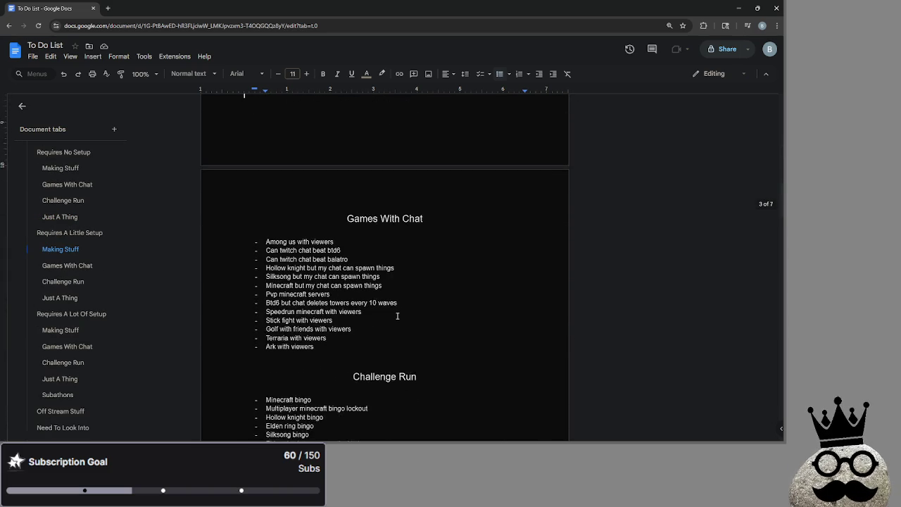
key("ctrl+z")
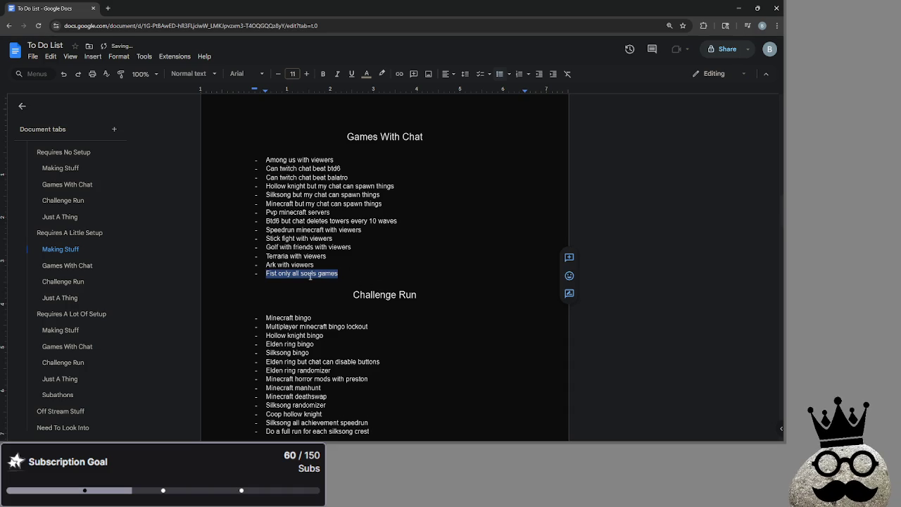
- Place 'Fist only all souls games' at the end of Challenge Run, followed by a new empty line
scroll(310, 276, "down", 3)
left_click(322, 324)
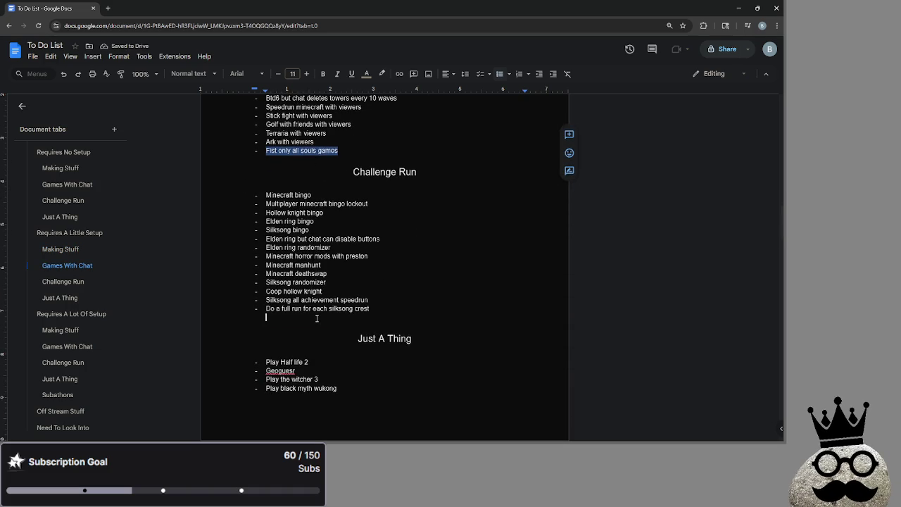
key("ctrl+y")
left_click(395, 318)
key("Return")
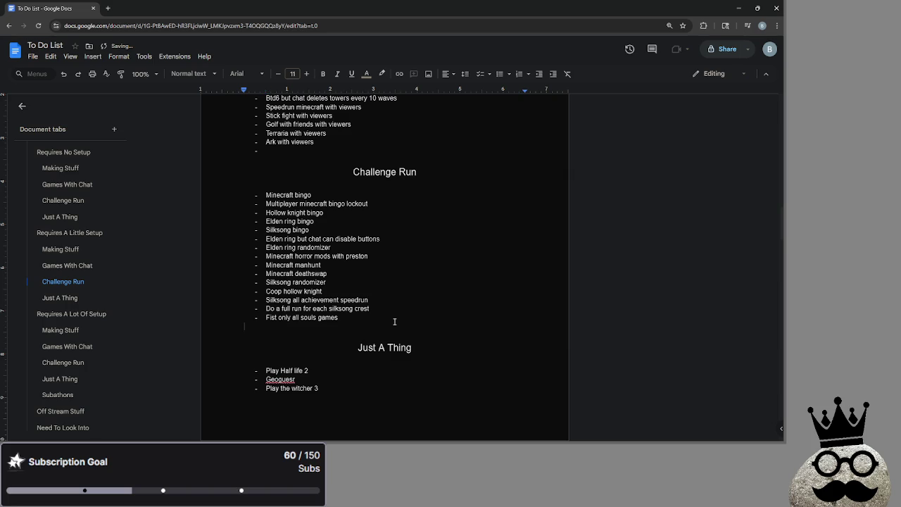
key("alt+Tab")
key("alt+Tab")
key("alt+Tab")
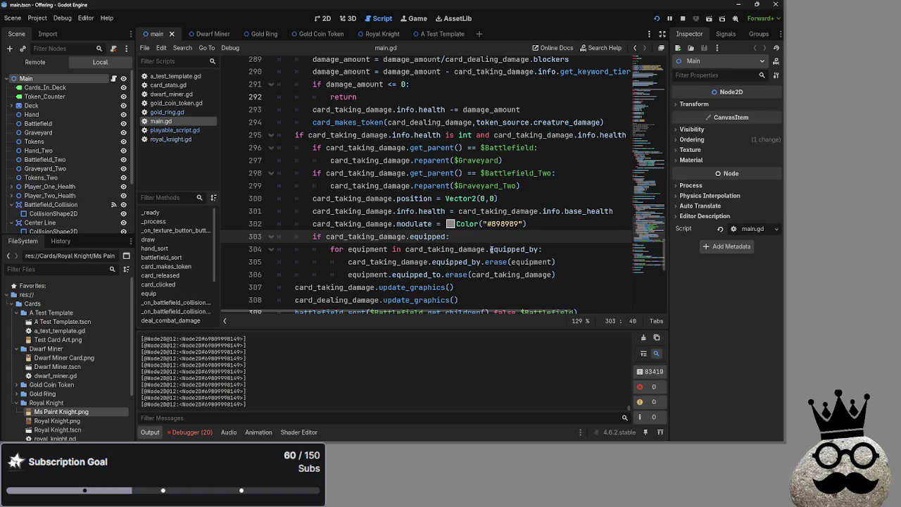
- Glance at the 2D view and main.gd, then bring up the running Offering card game
left_click(326, 18)
left_click(379, 18)
key("alt+Tab")
key("alt+Tab")
key("alt+Tab")
key("alt+Tab")
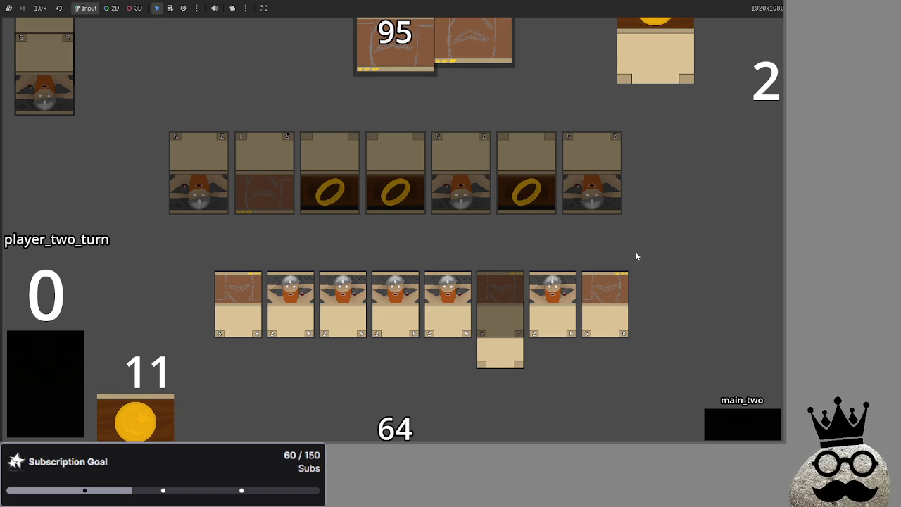
- Switch from the running card game to the Steam library
key("alt+Tab")
key("alt+Tab")
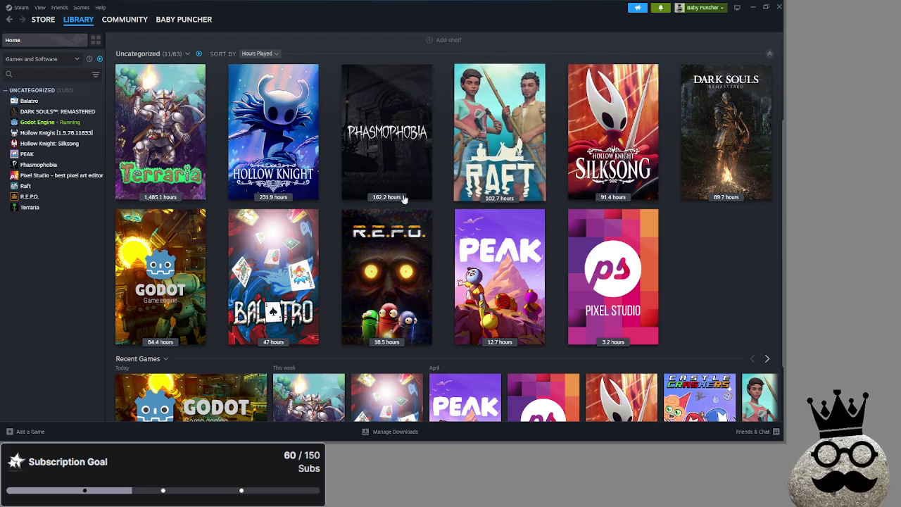
left_click(277, 300)
scroll(264, 168, "down", 2)
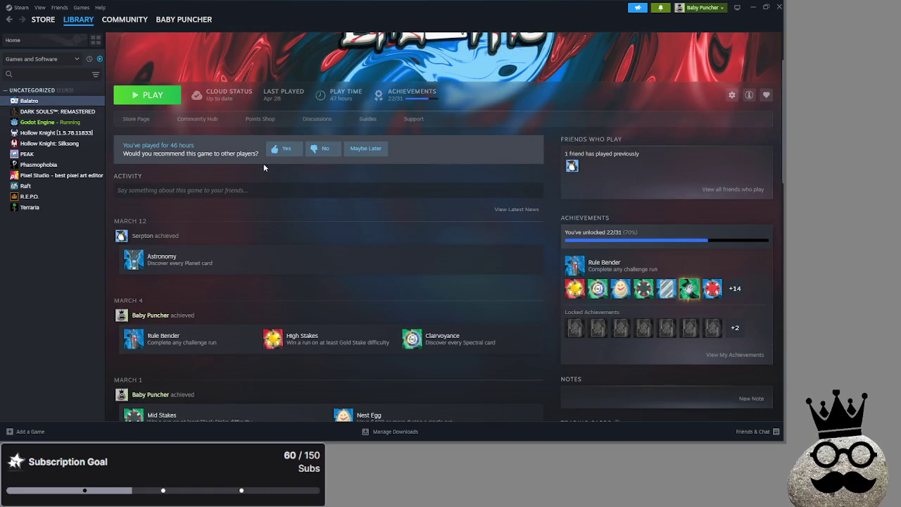
left_click(12, 40)
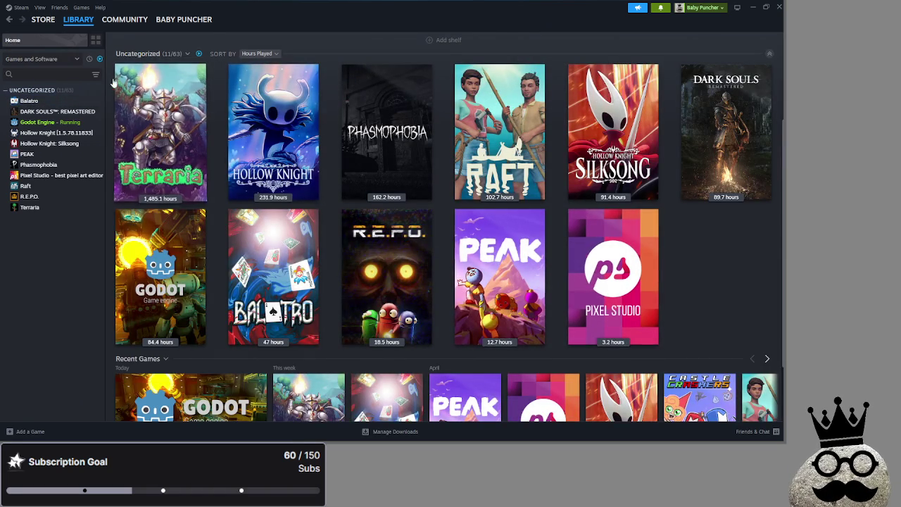
left_click(138, 105)
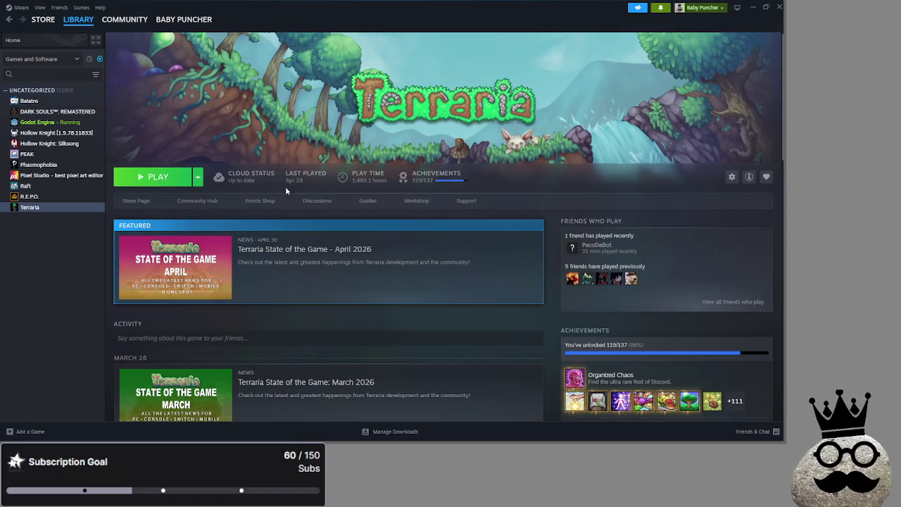
left_click(71, 42)
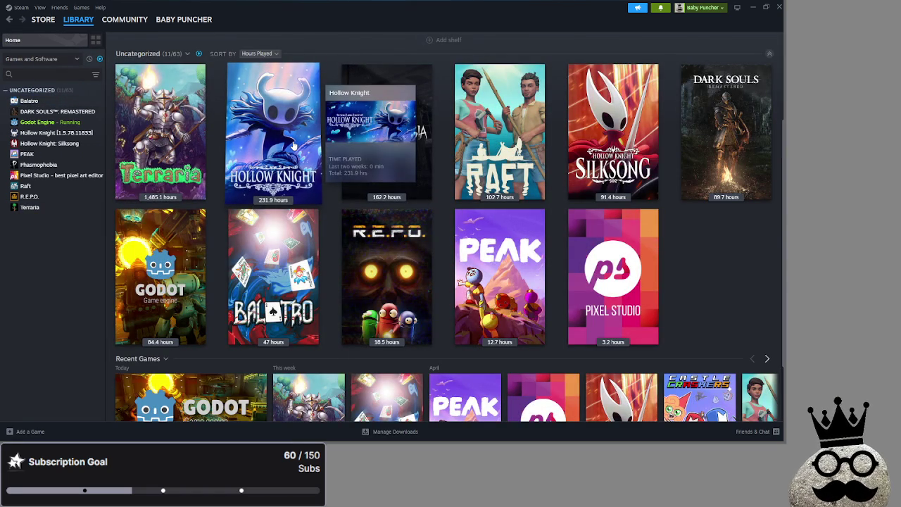
left_click(294, 145)
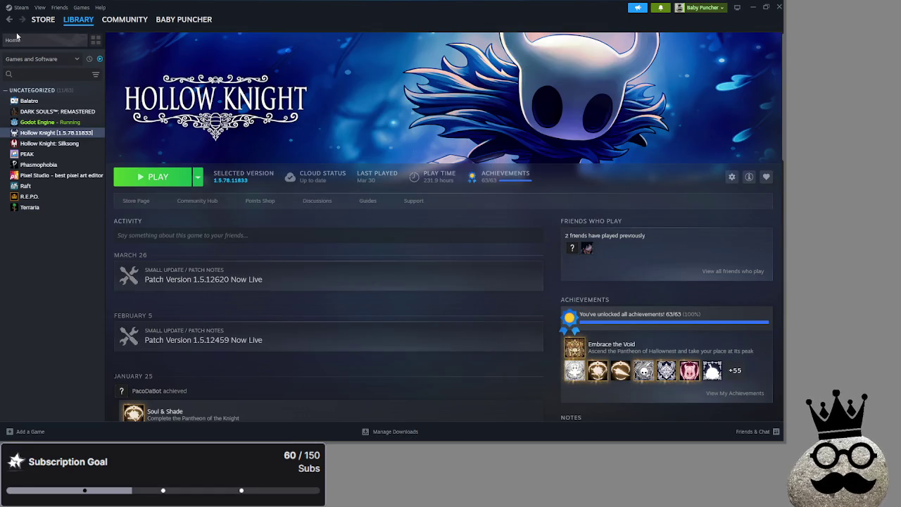
left_click(14, 41)
left_click(401, 141)
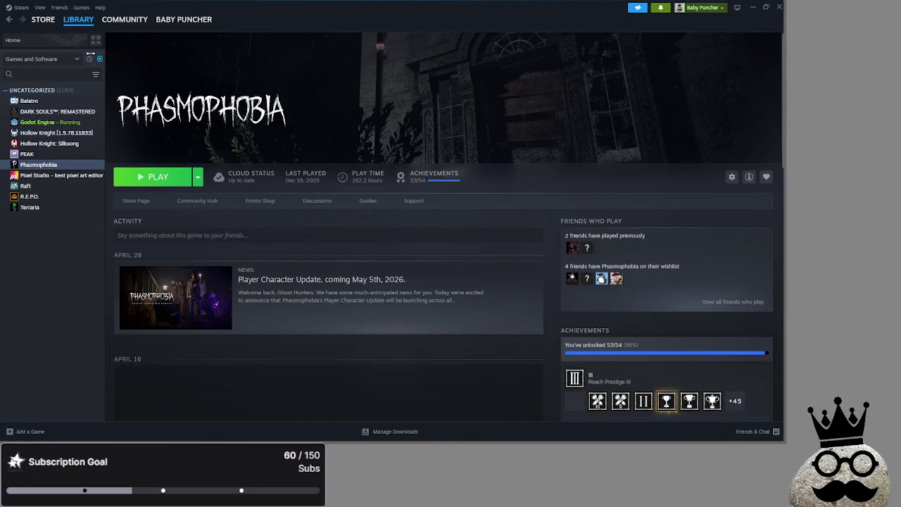
left_click(38, 42)
left_click(613, 134)
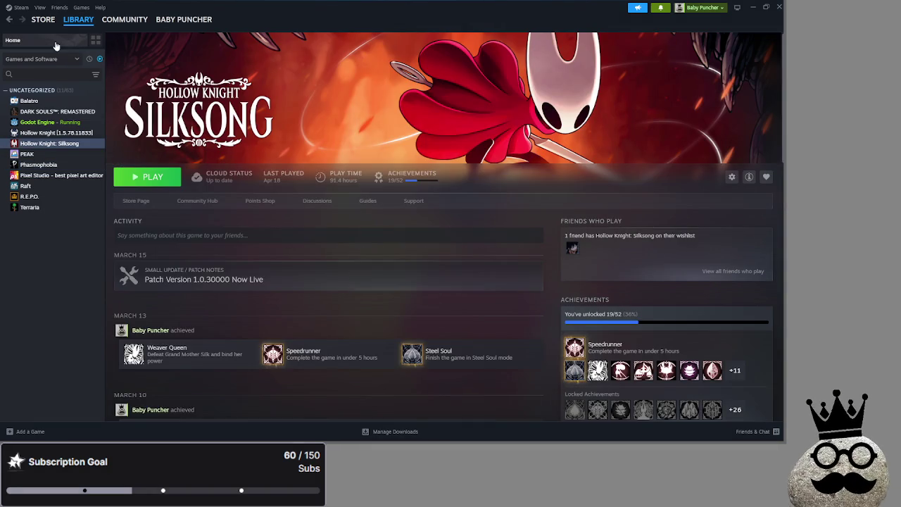
left_click(52, 45)
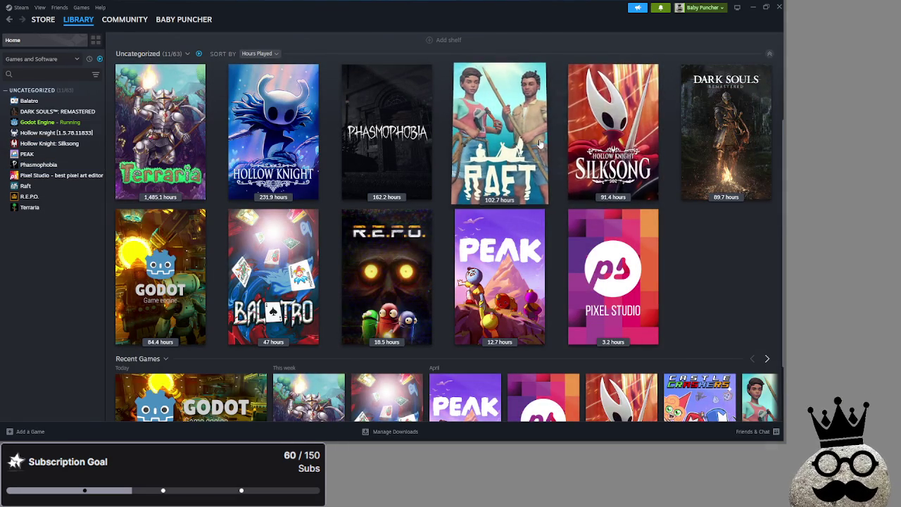
left_click(533, 144)
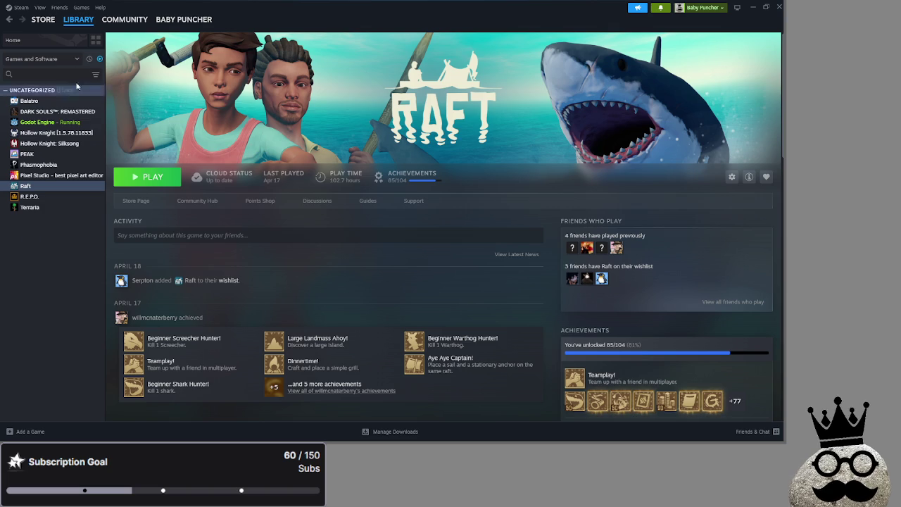
left_click(46, 200)
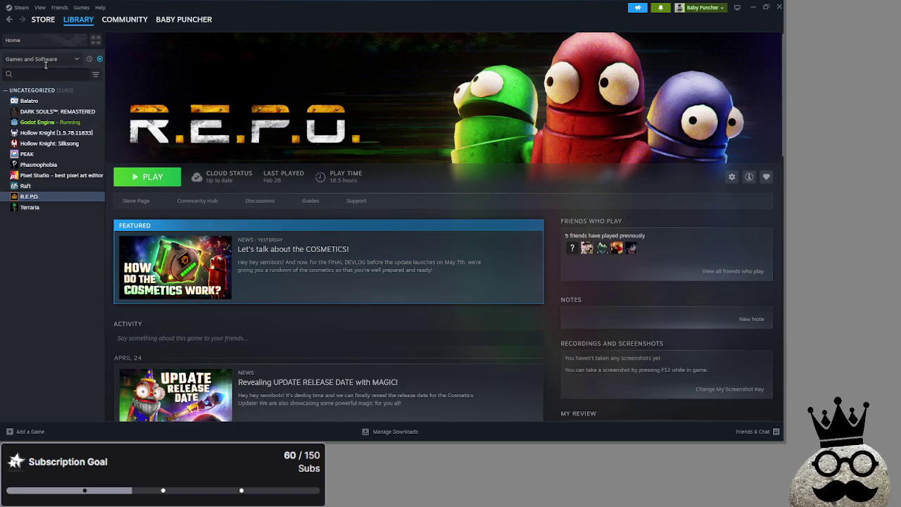
left_click(29, 41)
scroll(509, 297, "up", 1)
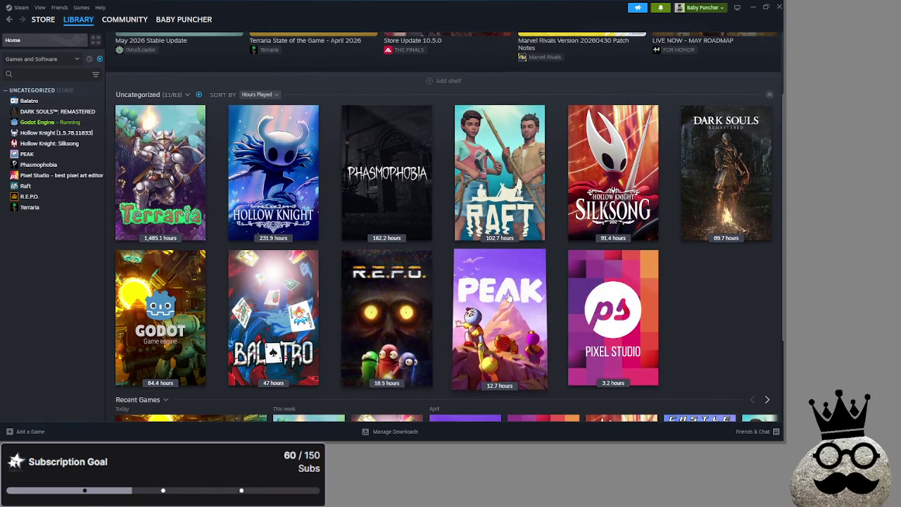
left_click(508, 297)
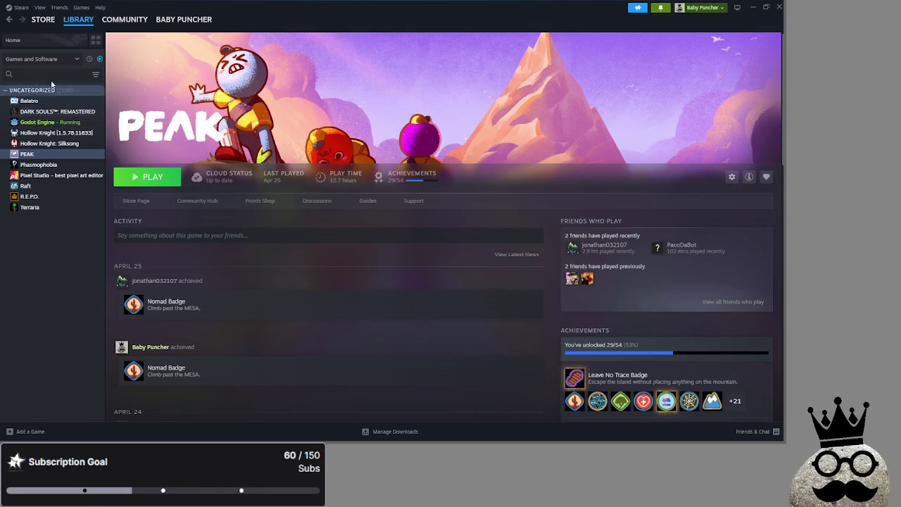
left_click(39, 45)
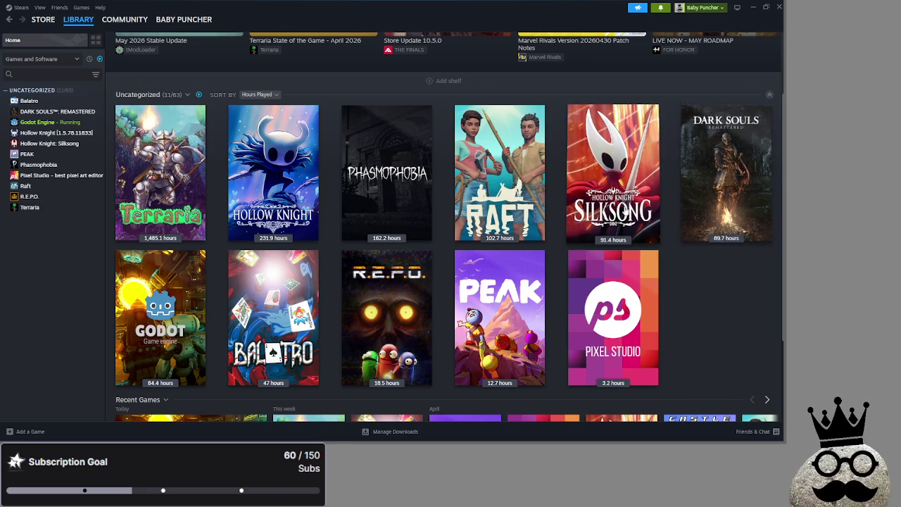
left_click(700, 211)
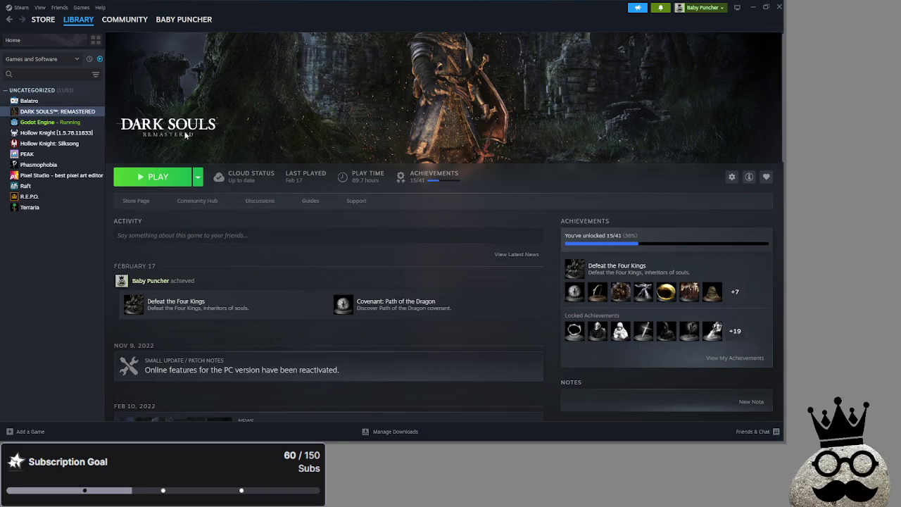
left_click(62, 40)
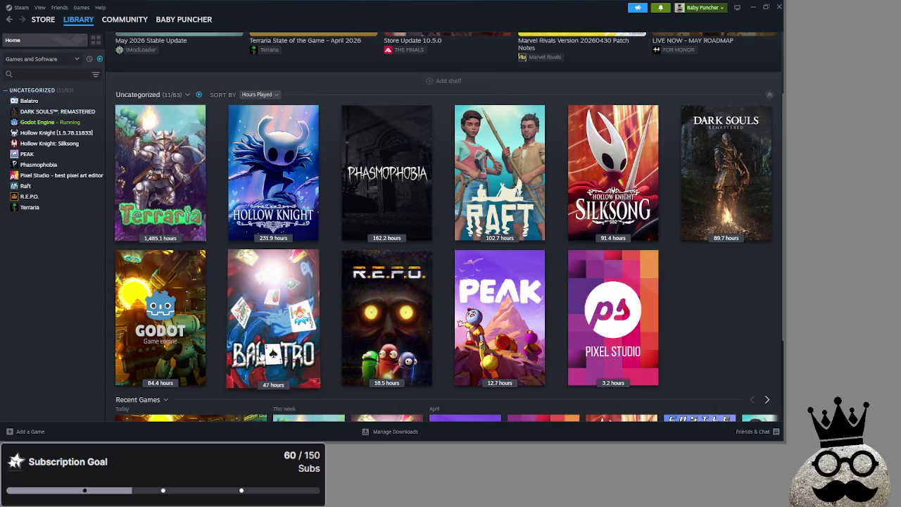
left_click(176, 322)
left_click(62, 40)
mouse_move(164, 198)
mouse_move(383, 216)
mouse_move(641, 223)
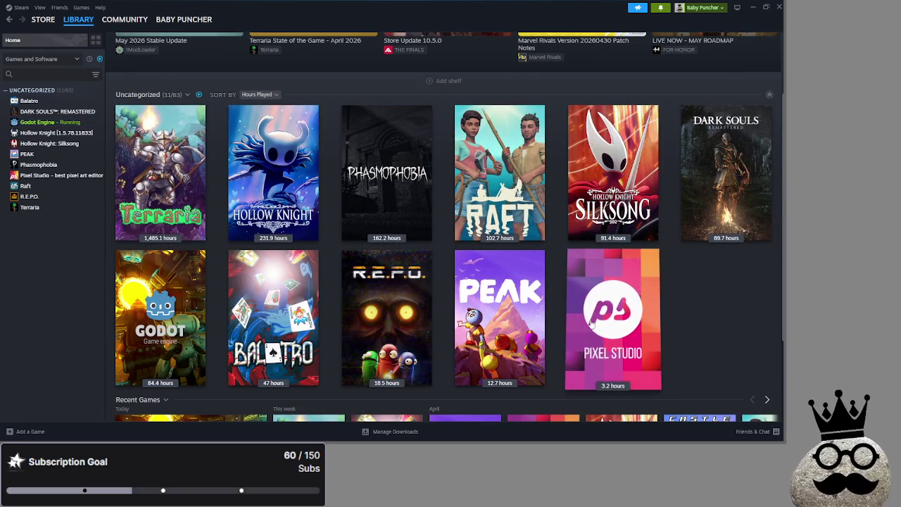
mouse_move(590, 323)
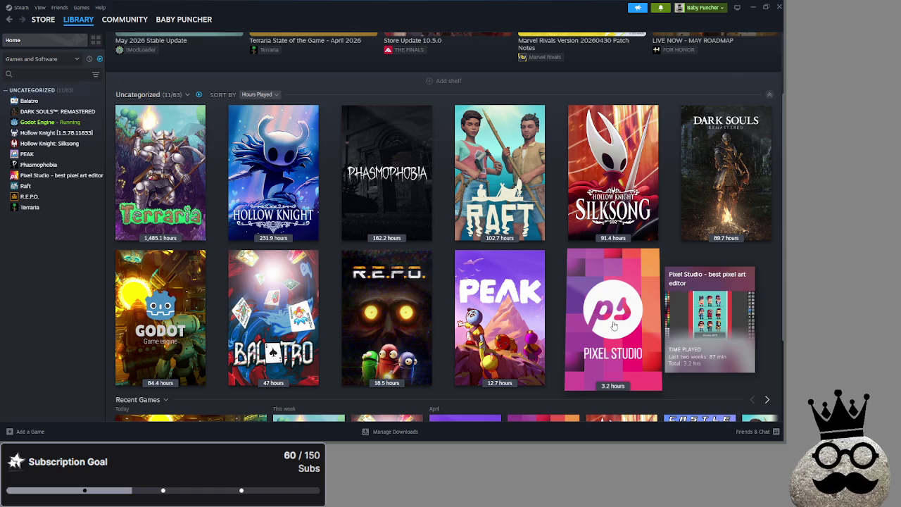
mouse_move(502, 320)
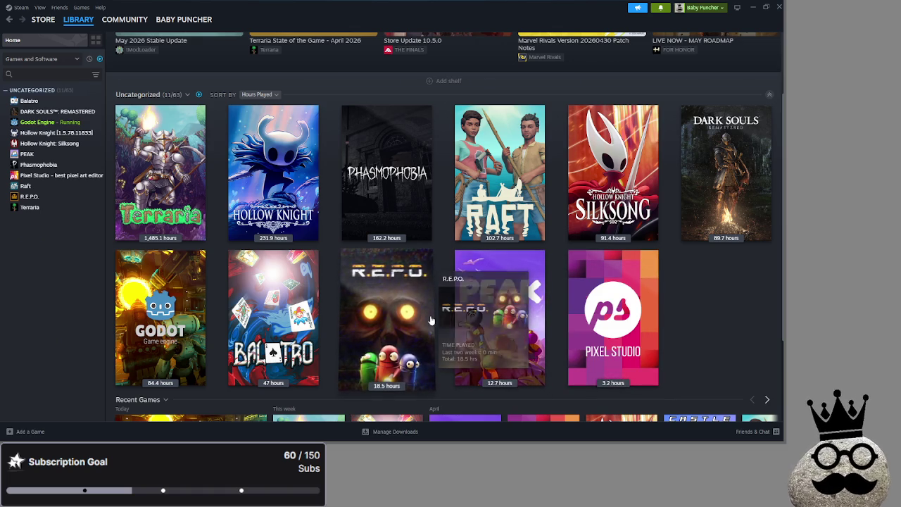
mouse_move(308, 311)
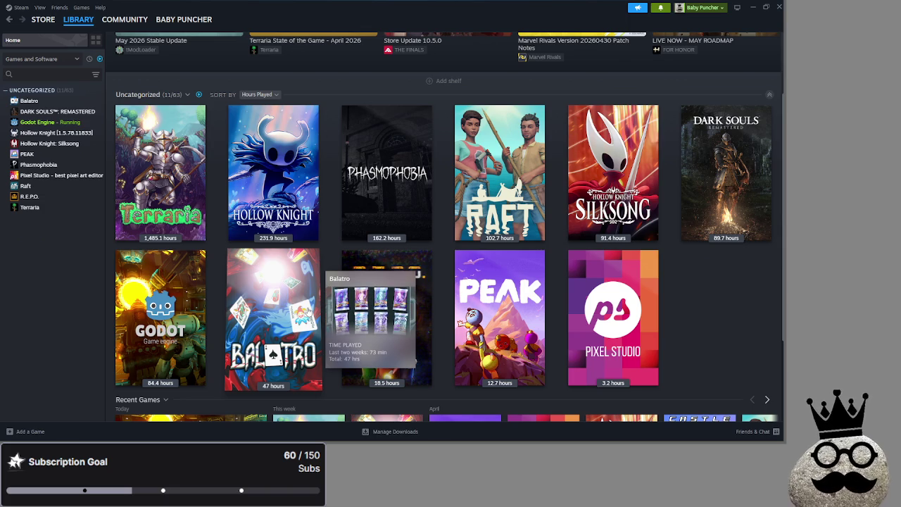
mouse_move(169, 319)
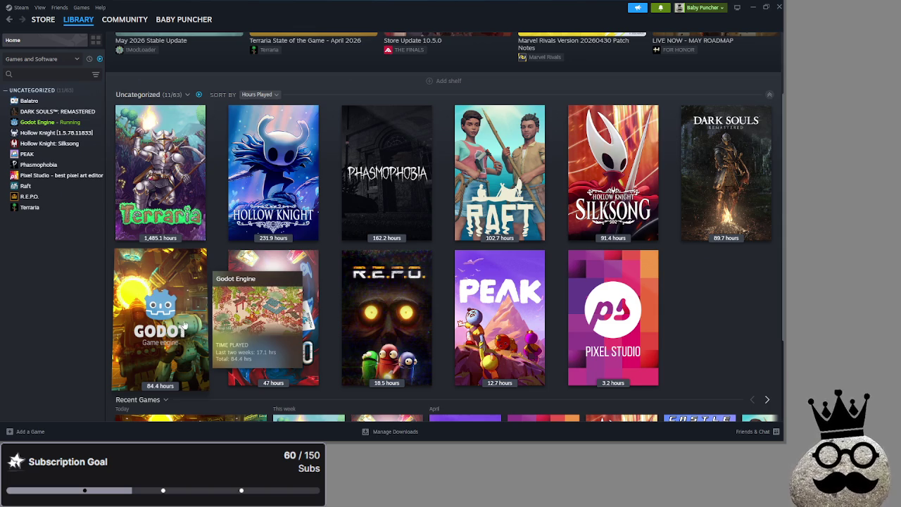
left_click(766, 7)
- Minimize Steam and switch through the Godot script editor toward the To Do List
left_click(761, 18)
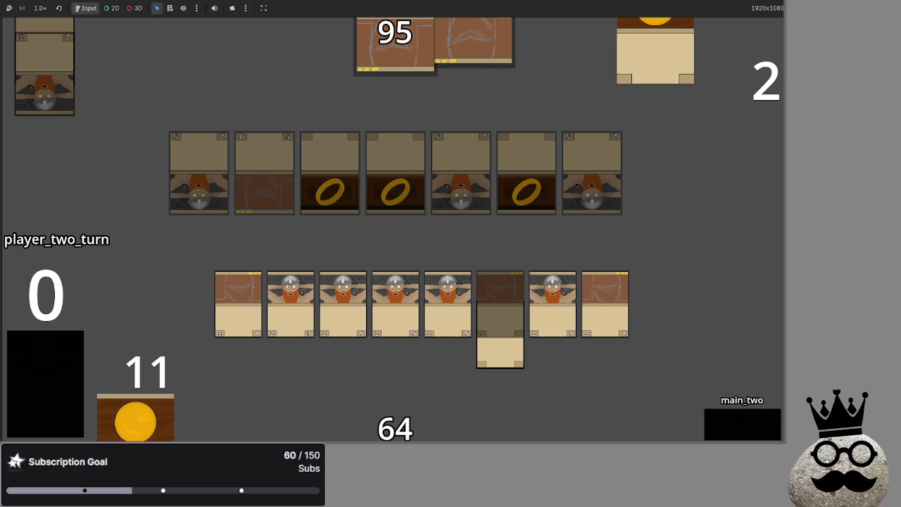
key("alt+Tab")
key("alt+Tab")
key("alt+Tab")
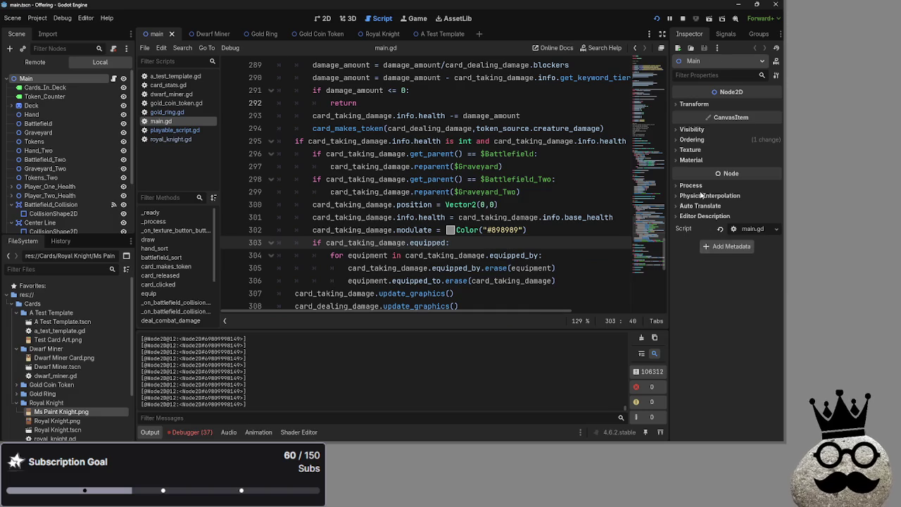
key("alt+Tab")
key("alt+Tab")
key("alt+Tab")
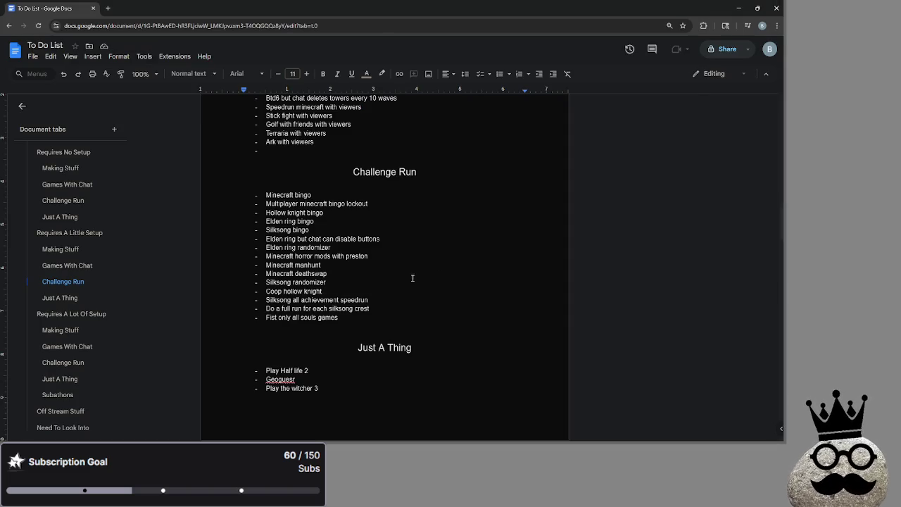
- Scroll the To Do List, then go back to the Google Docs recent-documents page
scroll(414, 324, "down", 2)
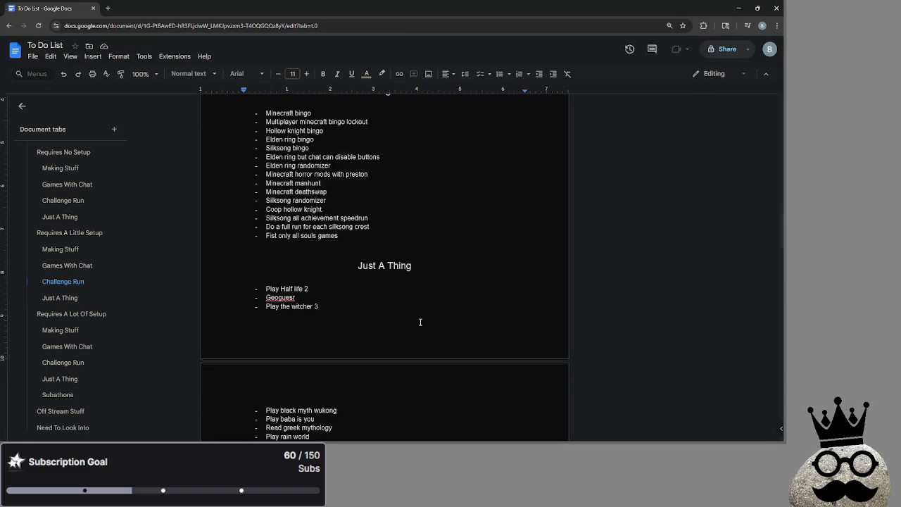
scroll(420, 322, "down", 5)
key("alt+Left")
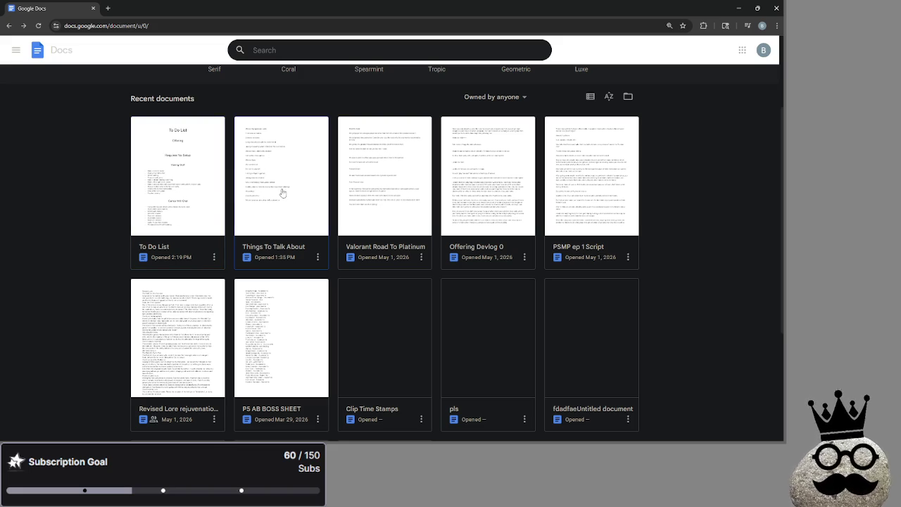
- Reopen the To Do List and try selecting Making Stuff items, ending on 'back screen'
left_click(157, 162)
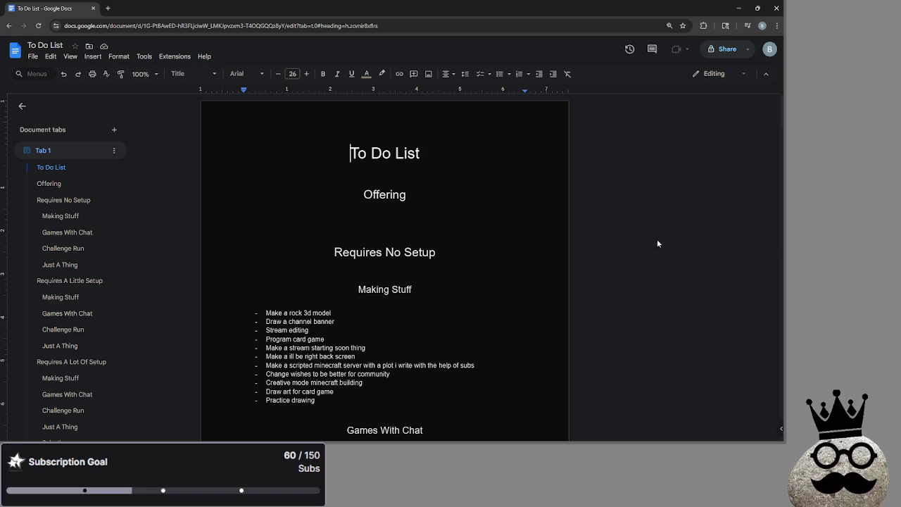
scroll(427, 239, "down", 2)
left_click(380, 220)
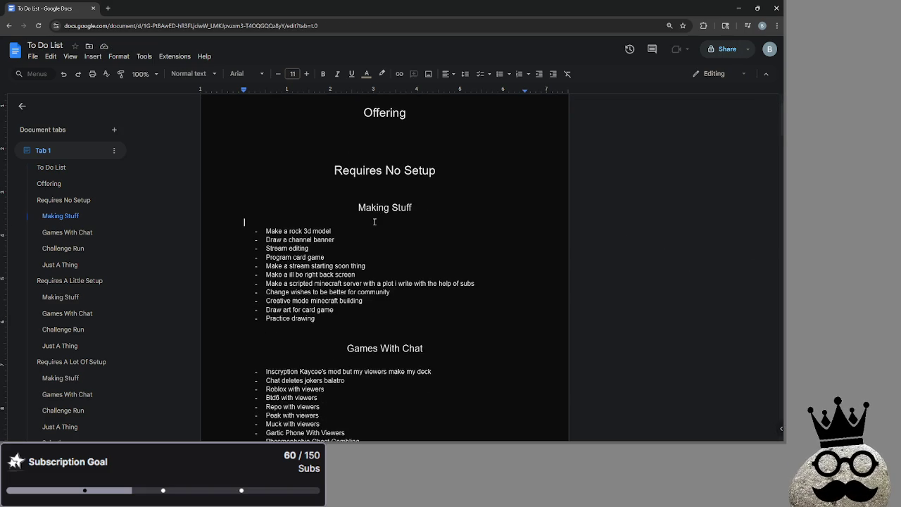
mouse_move(295, 220)
left_mouse_down()
mouse_move(352, 302)
mouse_move(393, 316)
left_mouse_up()
left_click(392, 316)
left_click_drag(334, 310, 237, 229)
left_click(237, 228)
mouse_move(356, 274)
left_mouse_down()
mouse_move(263, 274)
mouse_move(258, 266)
left_mouse_up()
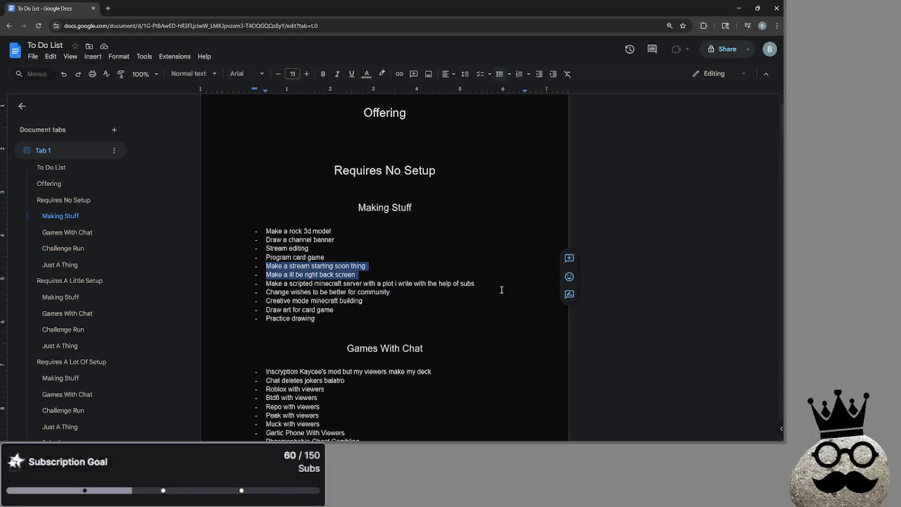
left_click_drag(375, 272, 259, 265)
left_click(454, 274)
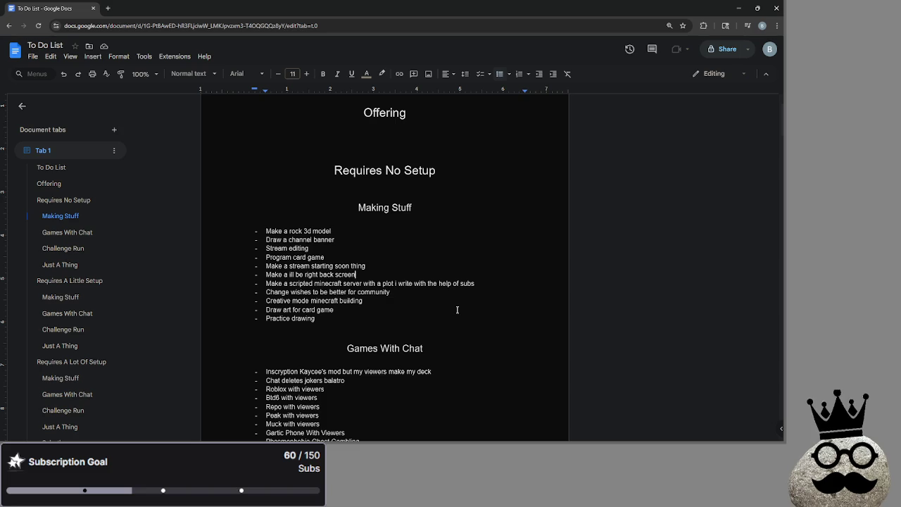
- Delete the empty bullet under Elden ring nuzlocke in the Challenge Run list
scroll(457, 310, "down", 3)
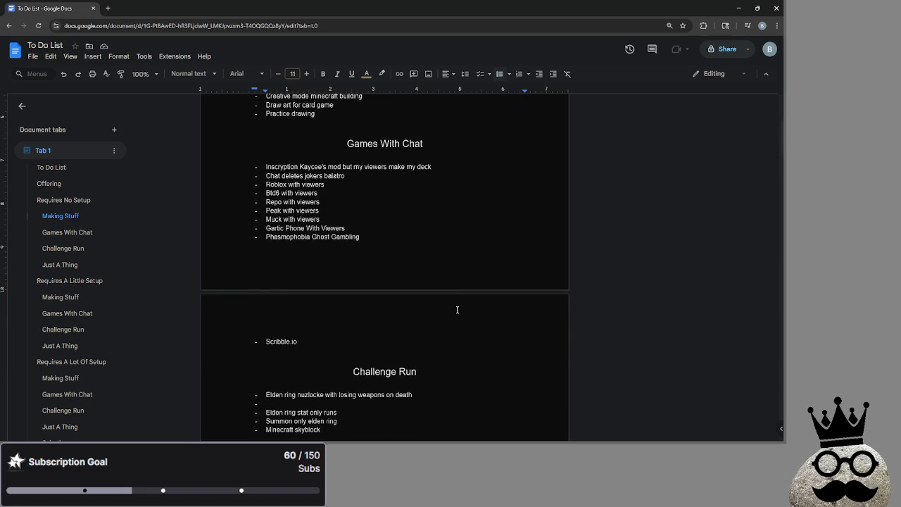
scroll(457, 309, "down", 3)
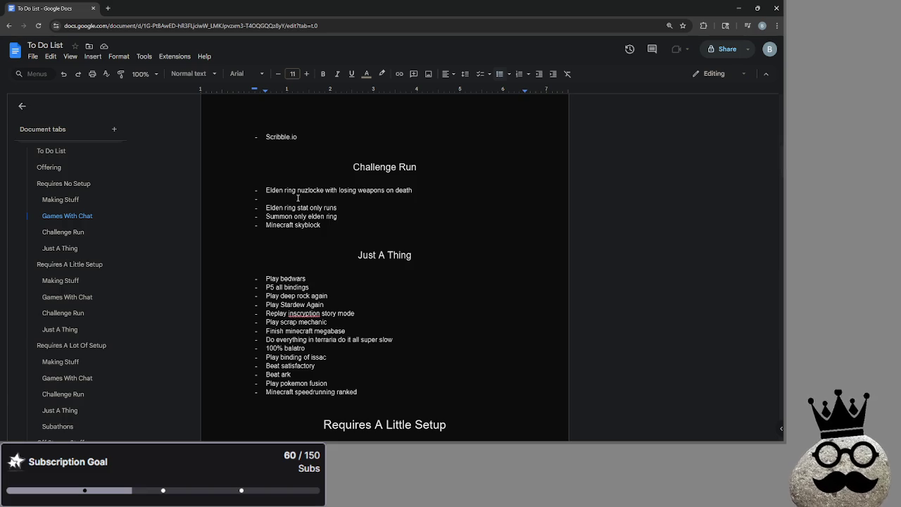
left_click(299, 200)
key("BackSpace")
key("BackSpace")
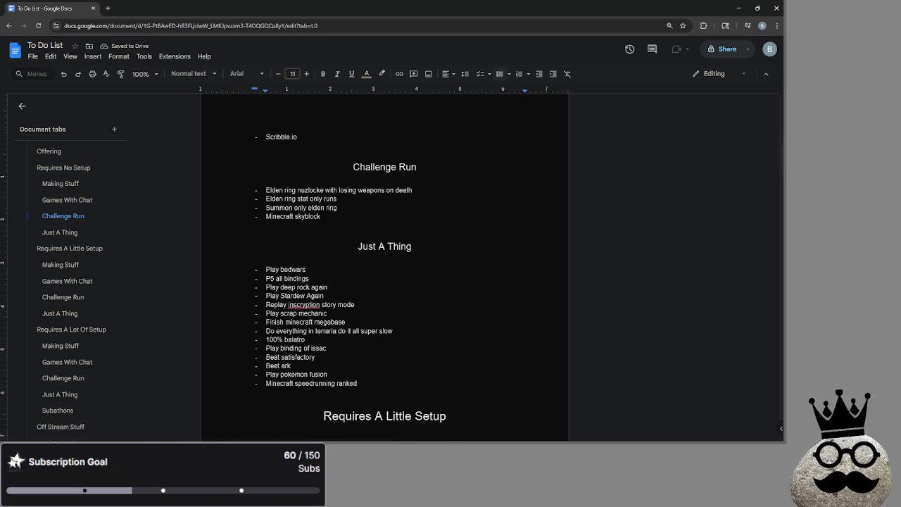
mouse_move(398, 425)
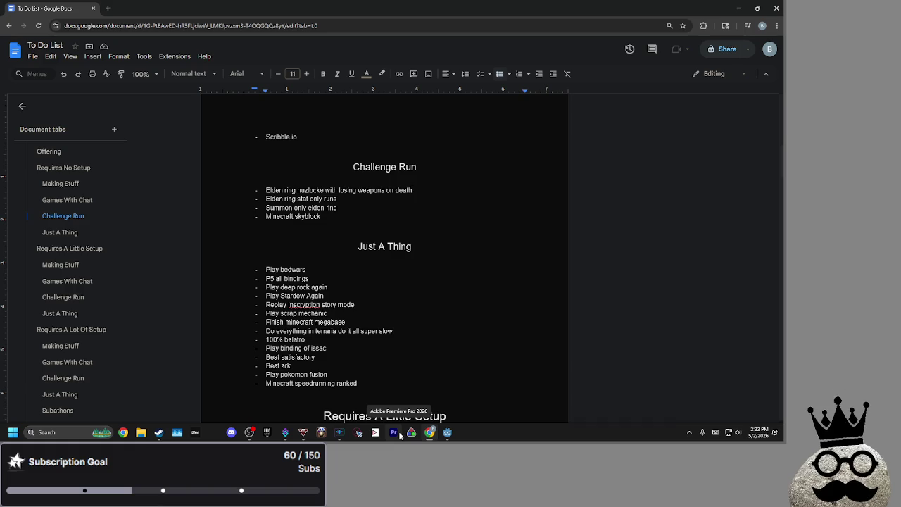
left_click(467, 262)
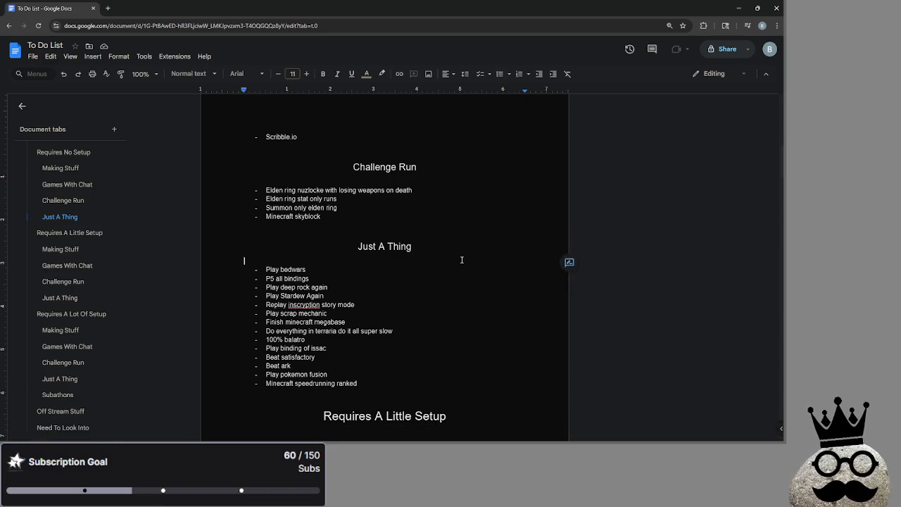
left_click(448, 253)
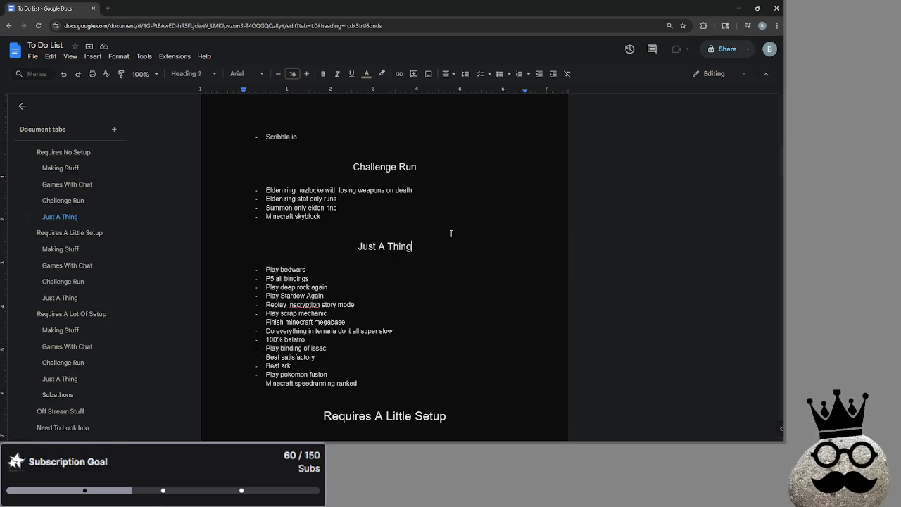
left_click(436, 258)
left_click(425, 245)
left_click(416, 262)
left_click(400, 252)
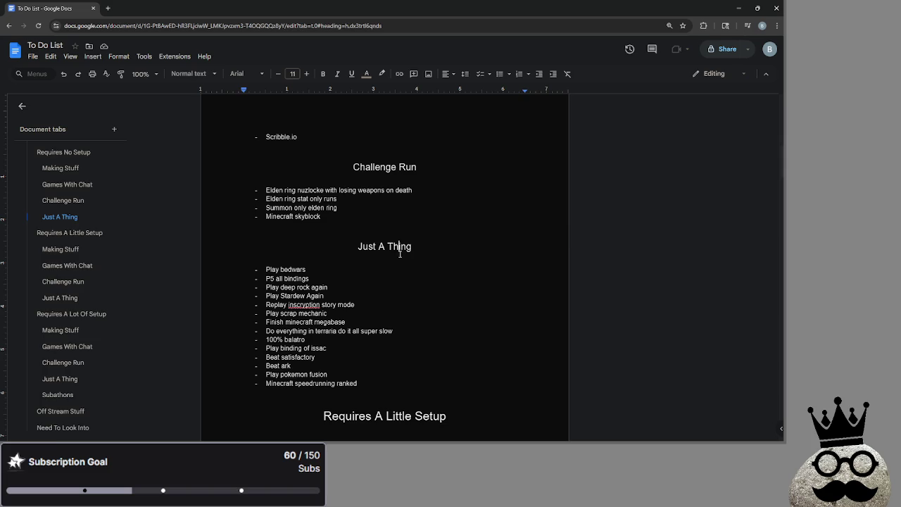
left_click(390, 241)
left_click(382, 249)
left_click(364, 226)
left_click(354, 258)
left_click(352, 229)
left_click(346, 258)
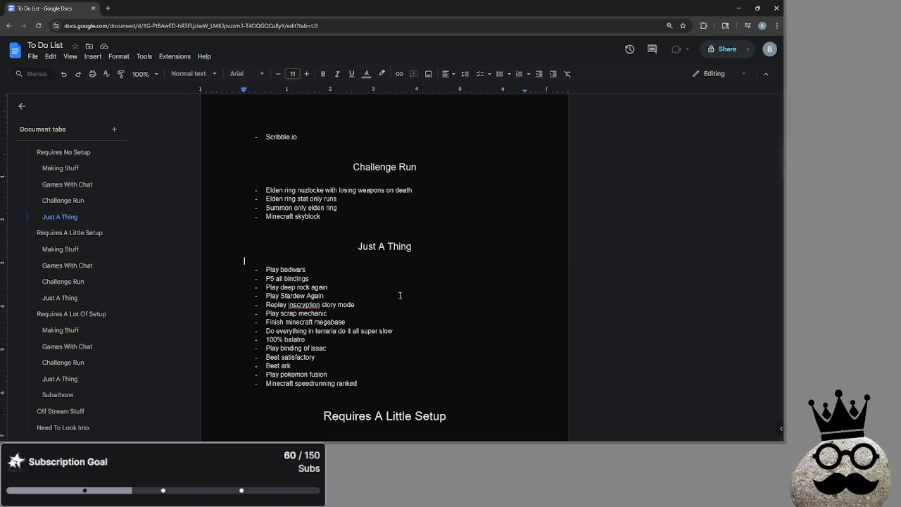
key("alt+Tab")
key("Tab")
key("Tab")
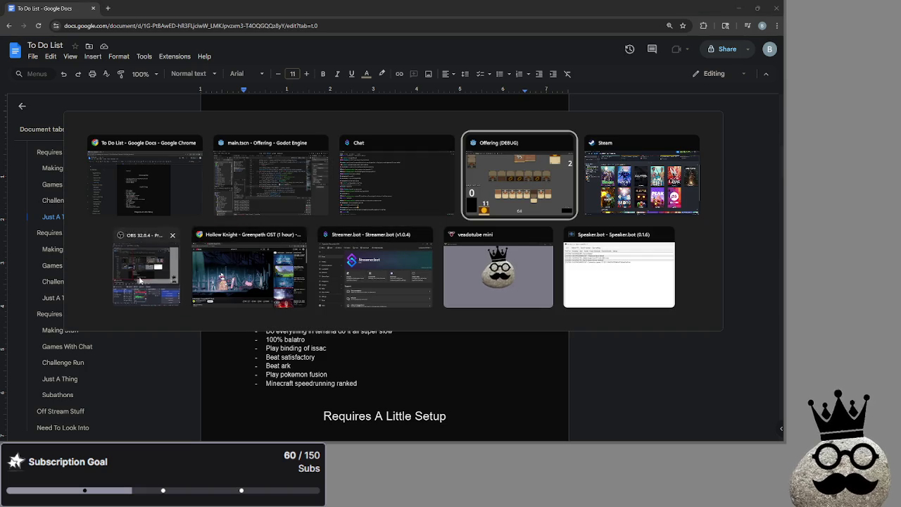
- Refocus the To Do List, glance at Godot's main.gd, and return to the document
left_click(465, 264)
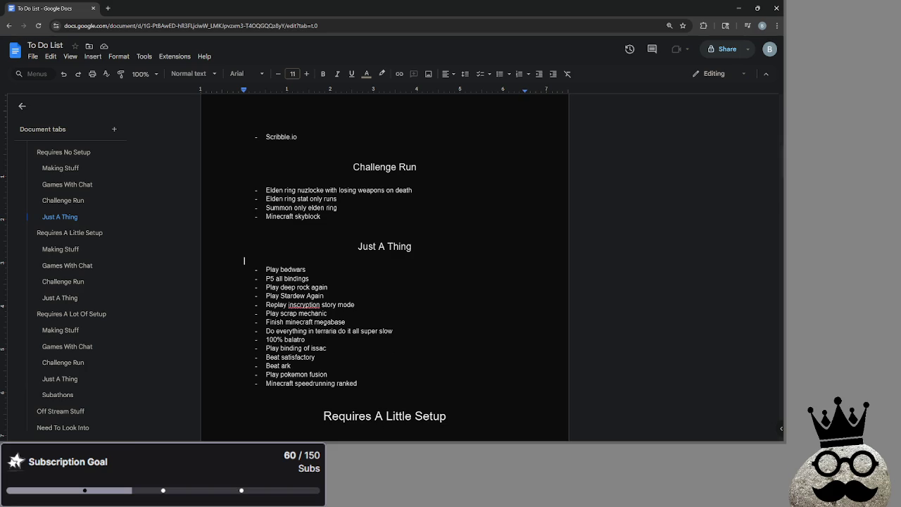
mouse_move(371, 440)
key("alt+Tab")
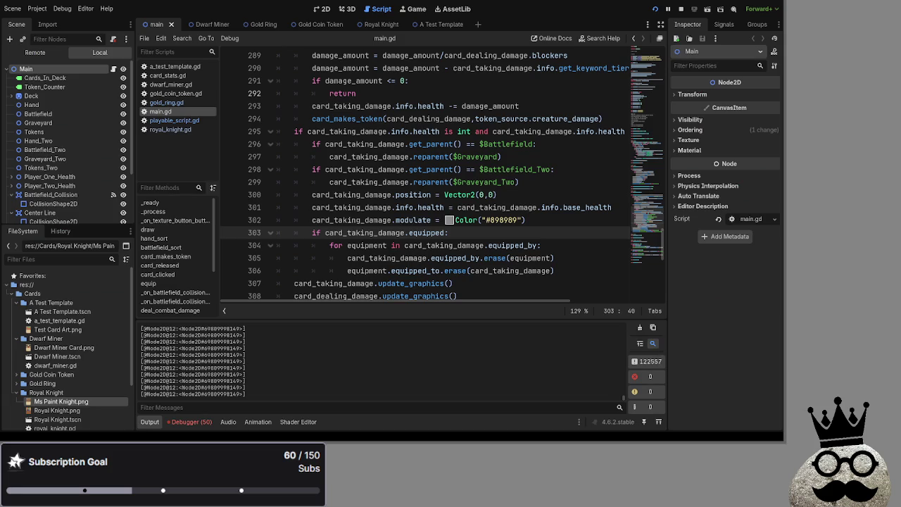
key("alt+Tab")
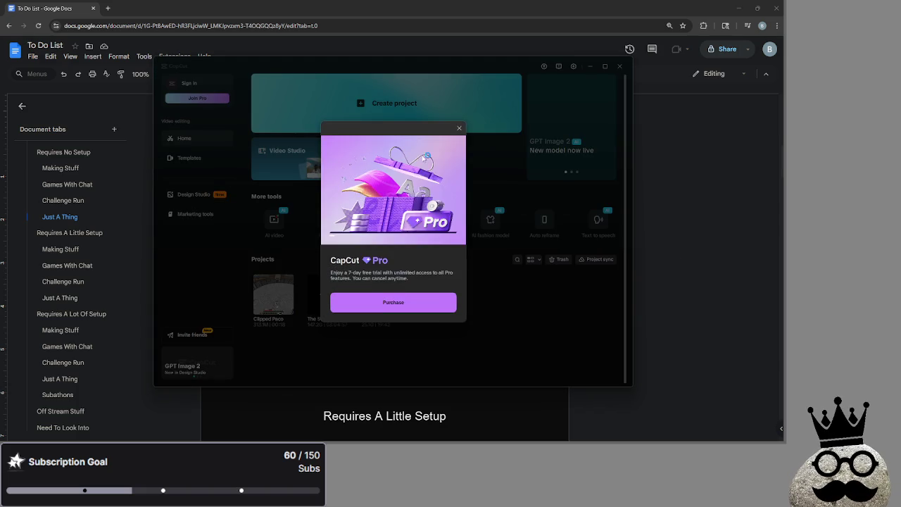
- Dismiss CapCut's notification prompt and bring up the Clipped Paco project
left_click(421, 252)
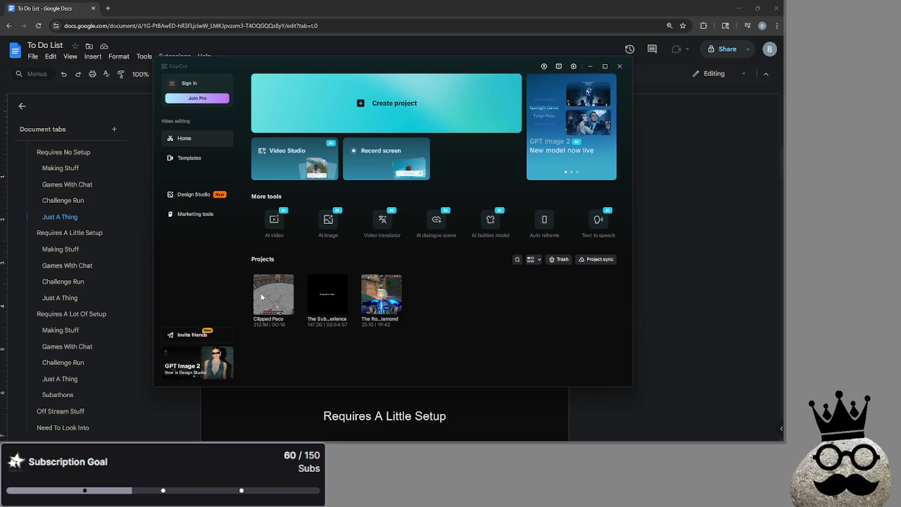
key("alt+Tab")
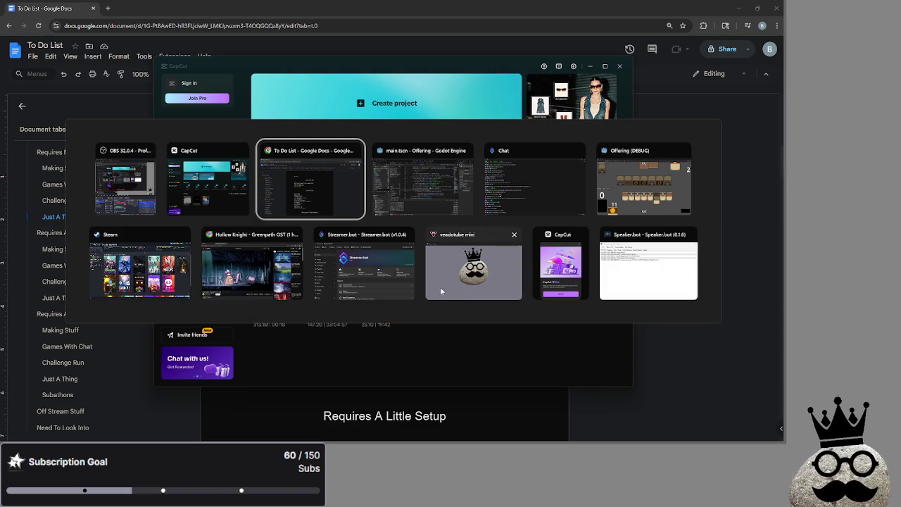
left_click(576, 255)
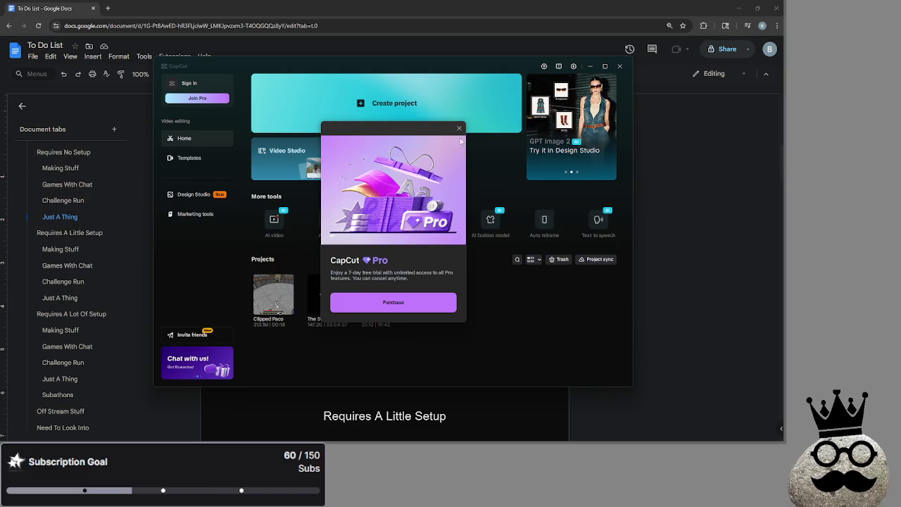
key("alt+Tab")
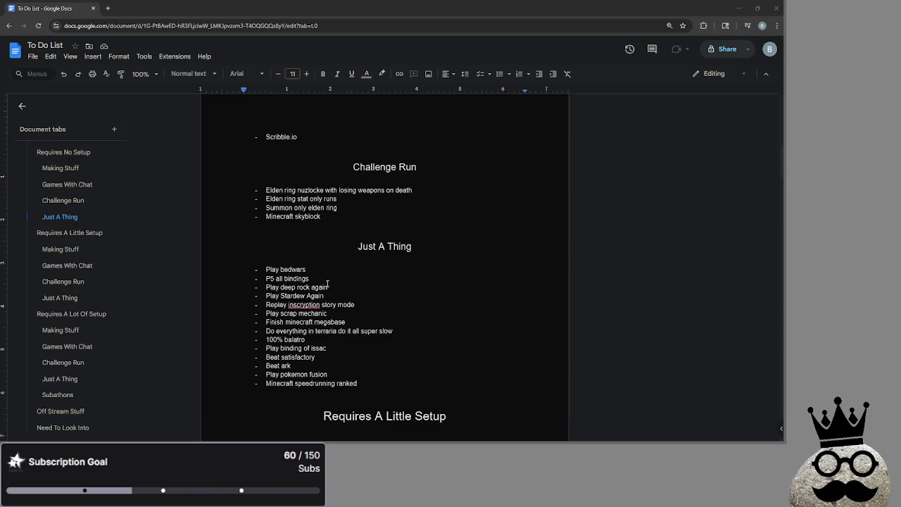
key("alt+Tab")
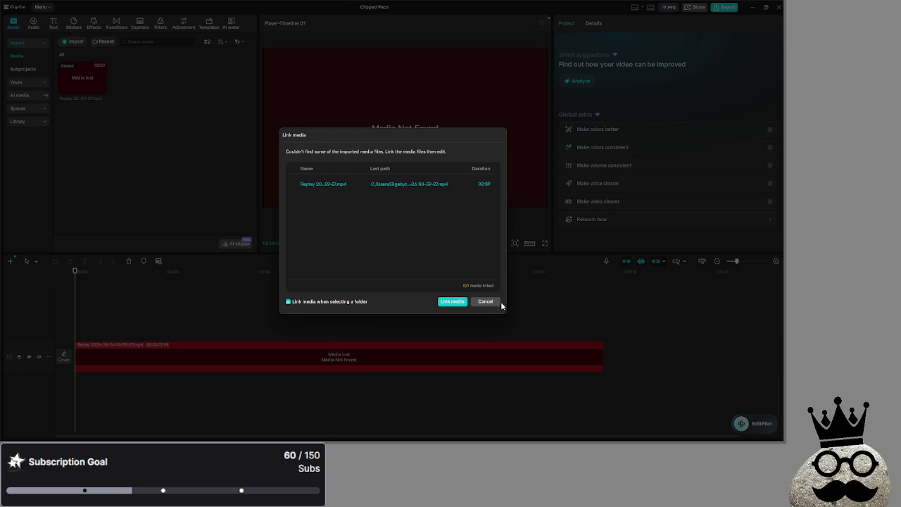
- Skip relinking the missing media, return to CapCut's home page, then go back to main.gd
left_click(486, 302)
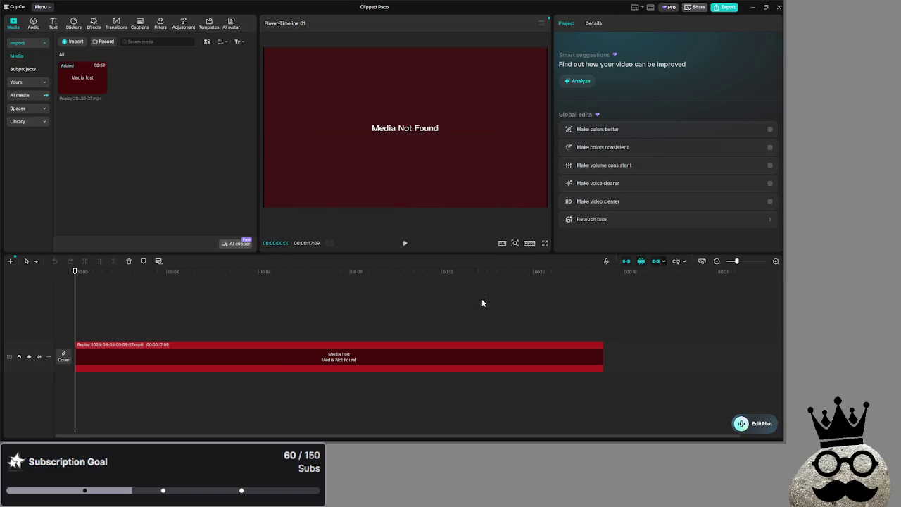
left_click(44, 7)
left_click(68, 100)
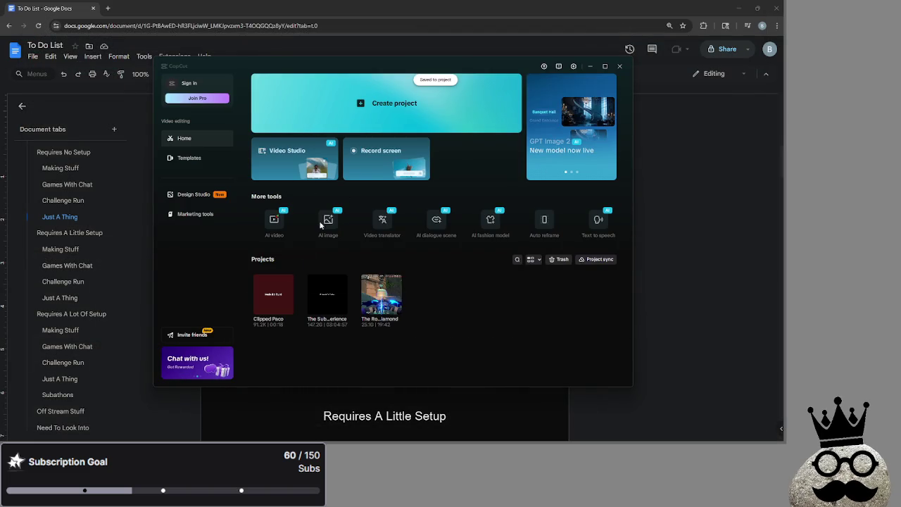
key("alt+Tab")
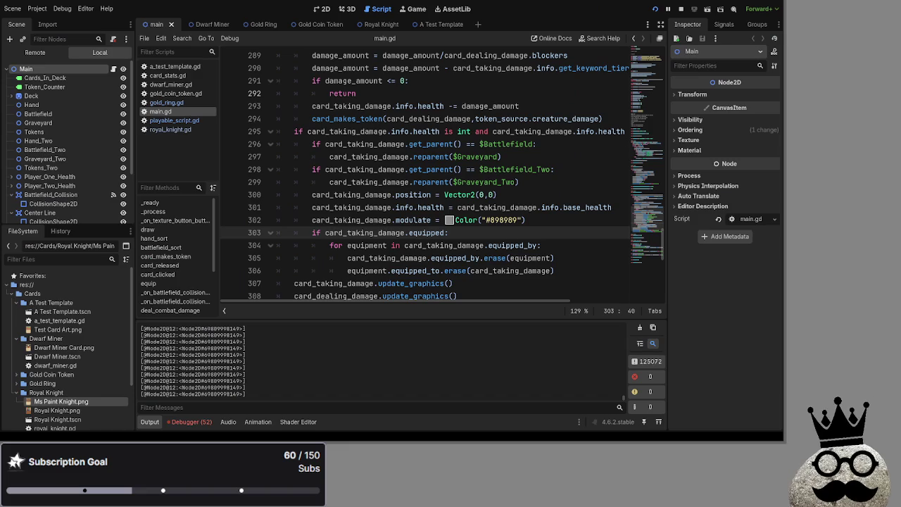
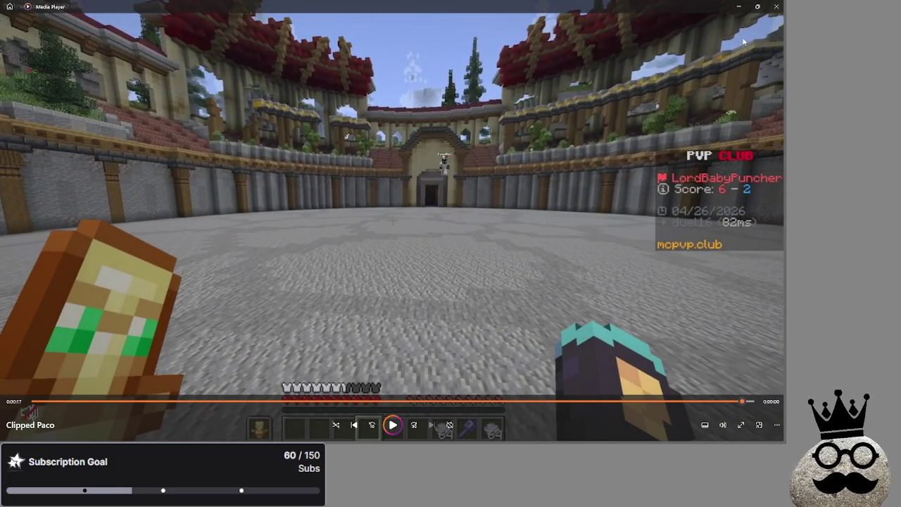
- Close the Media Player window showing the finished Minecraft PvP clip
mouse_move(387, 423)
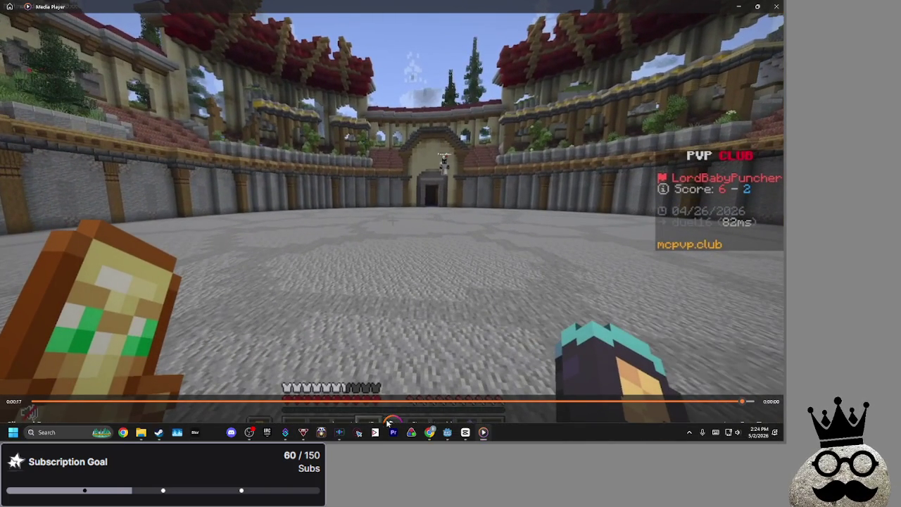
left_click(776, 6)
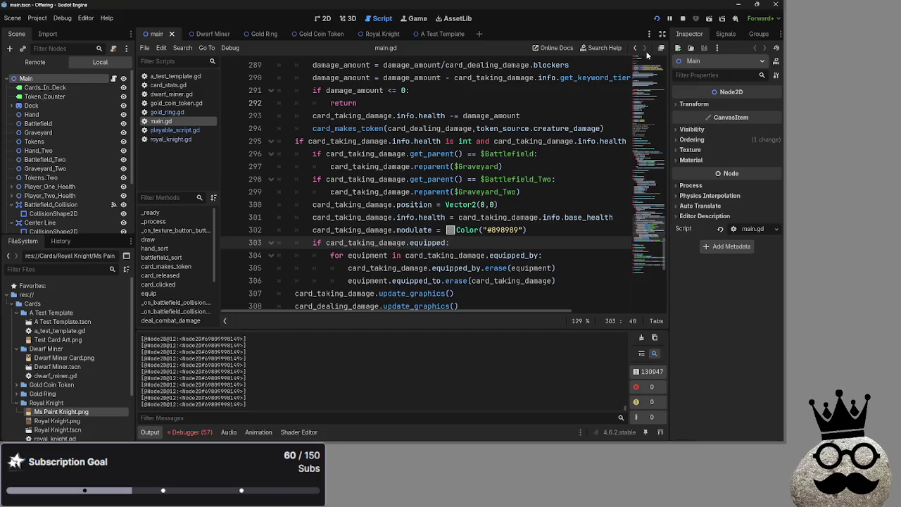
- Close the leftover Media Player and File Explorer windows and bring CapCut forward
key("super+Tab")
left_click(352, 84)
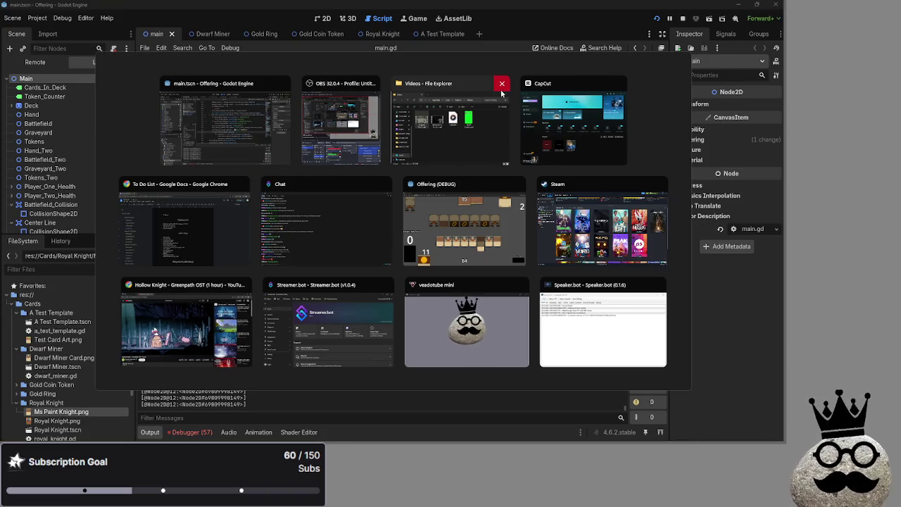
left_click(503, 84)
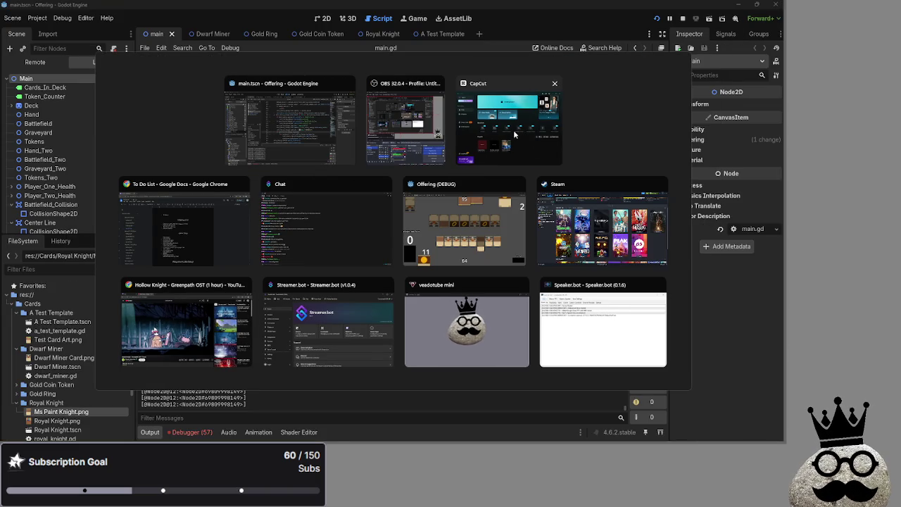
left_click(515, 135)
- Move the clip project to trash and open The Subnautica Experience project
right_click(263, 298)
left_click(297, 344)
left_click(368, 252)
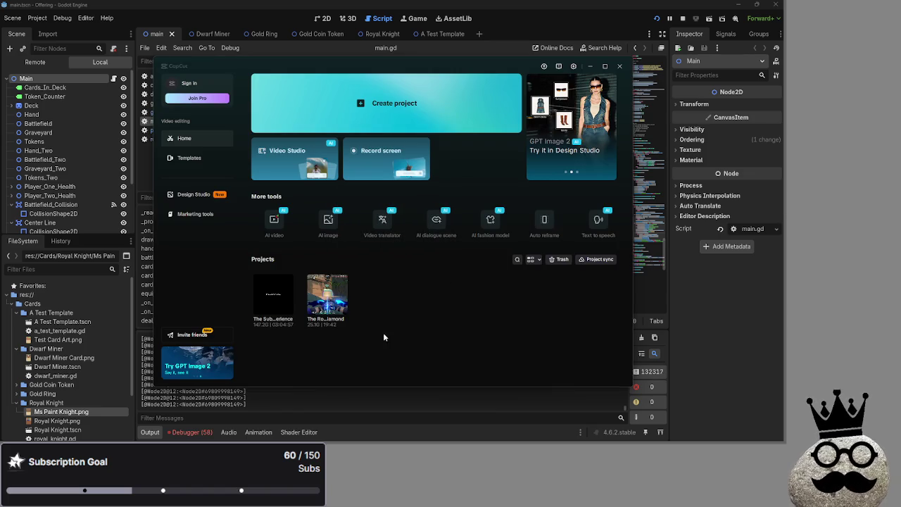
left_click(272, 287)
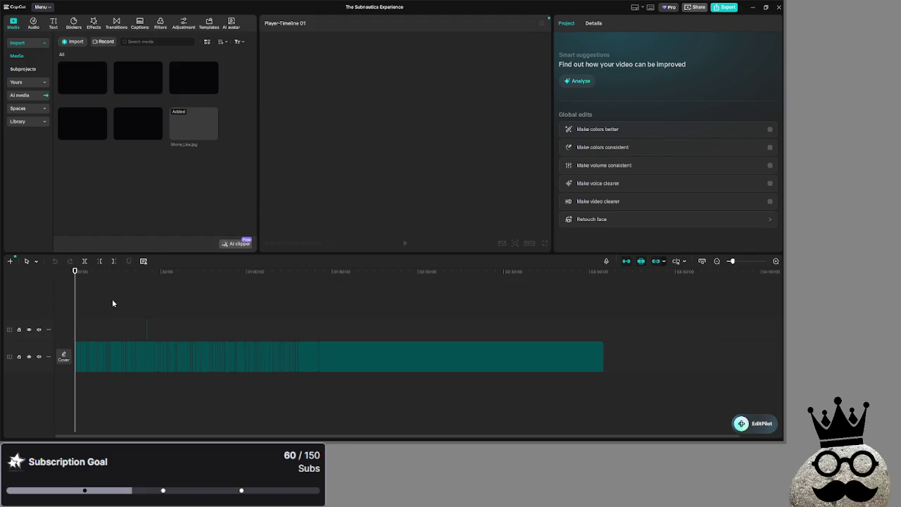
- Scrub through the long Subnautica recording, ending around the 01:15 mark
mouse_move(188, 318)
left_mouse_down()
mouse_move(623, 335)
mouse_move(324, 331)
mouse_move(301, 328)
mouse_move(623, 328)
left_mouse_up()
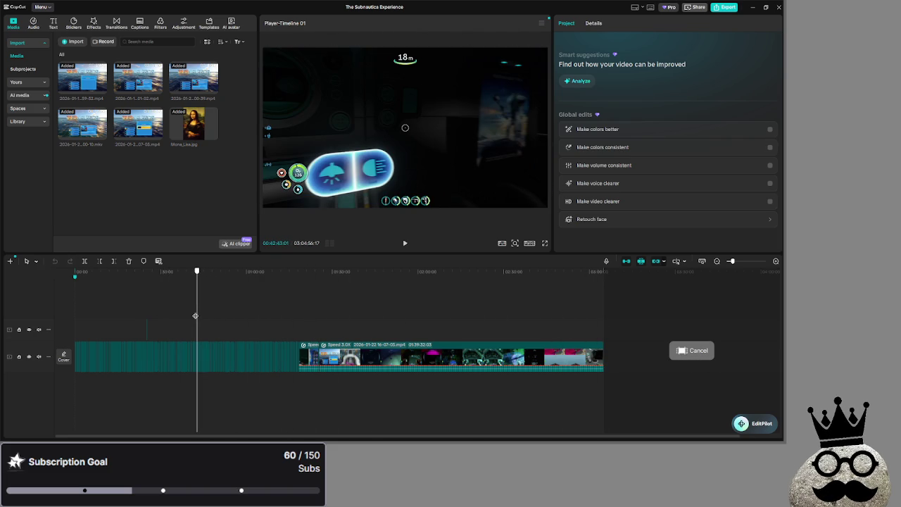
mouse_move(195, 315)
left_mouse_down()
mouse_move(100, 313)
mouse_move(297, 308)
mouse_move(93, 310)
mouse_move(596, 308)
mouse_move(105, 302)
mouse_move(275, 304)
mouse_move(202, 303)
left_mouse_up()
mouse_move(145, 293)
left_mouse_down()
mouse_move(90, 296)
mouse_move(291, 296)
left_mouse_up()
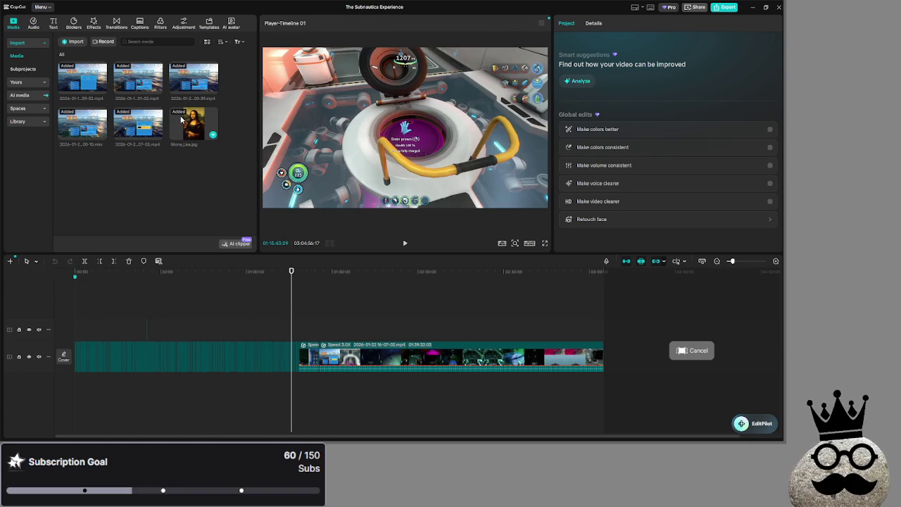
- Preview Mona_Lisa.jpg and the timeline footage, then leave the project for CapCut's home page
left_click(181, 120)
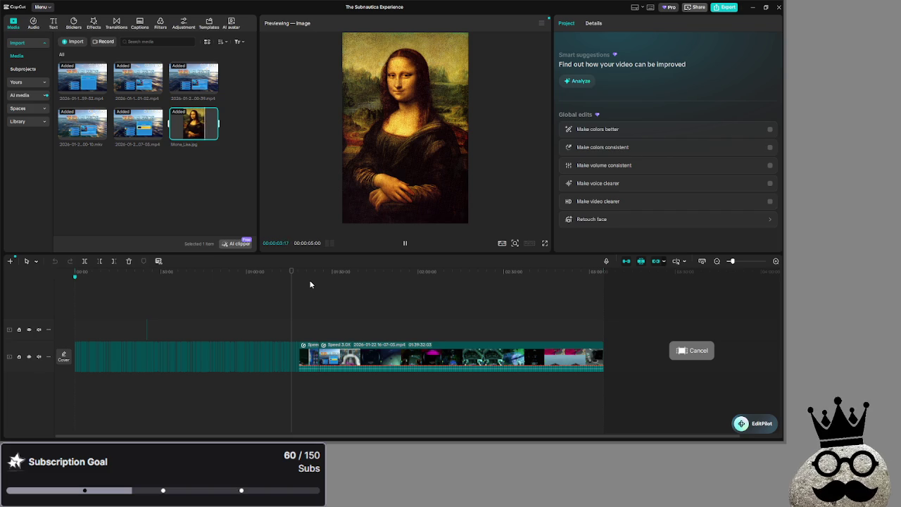
left_click_drag(289, 317, 320, 322)
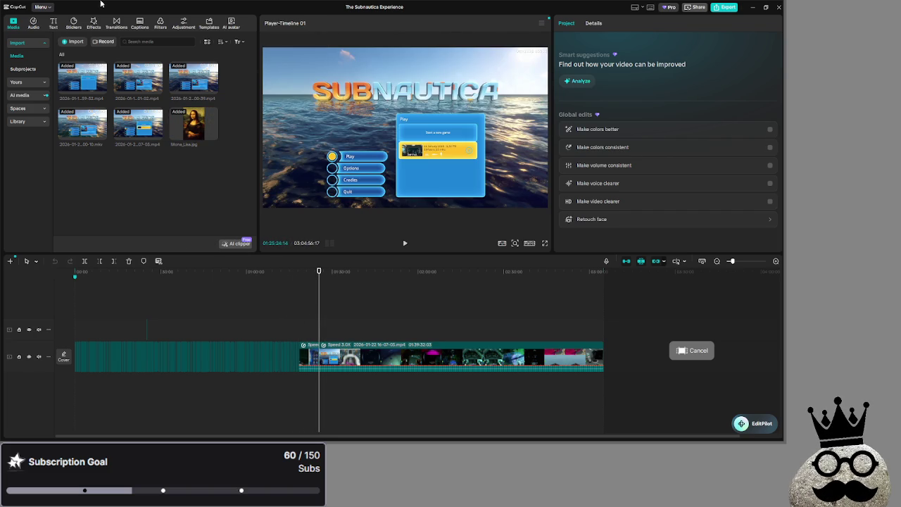
left_click(46, 9)
left_click(58, 103)
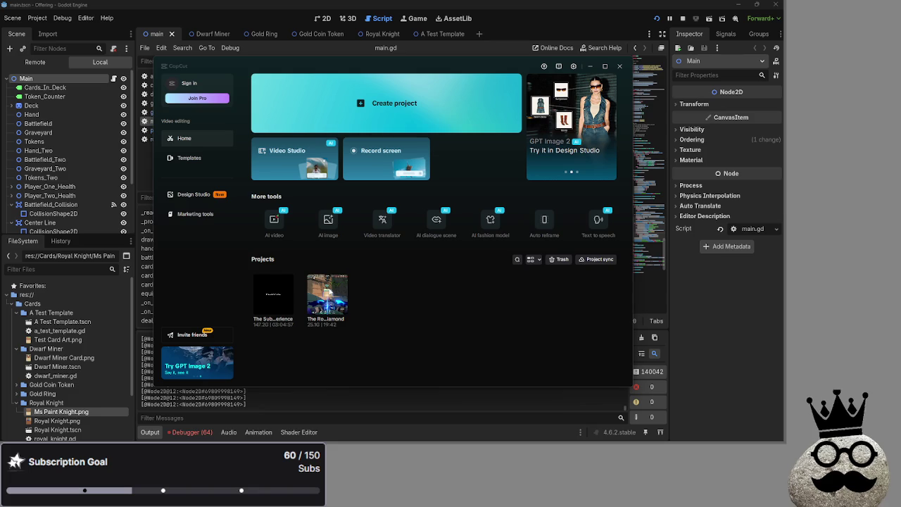
- Switch back to CapCut and open The Road To Diamond project
key("alt+Tab")
key("alt+Tab")
key("alt+Tab")
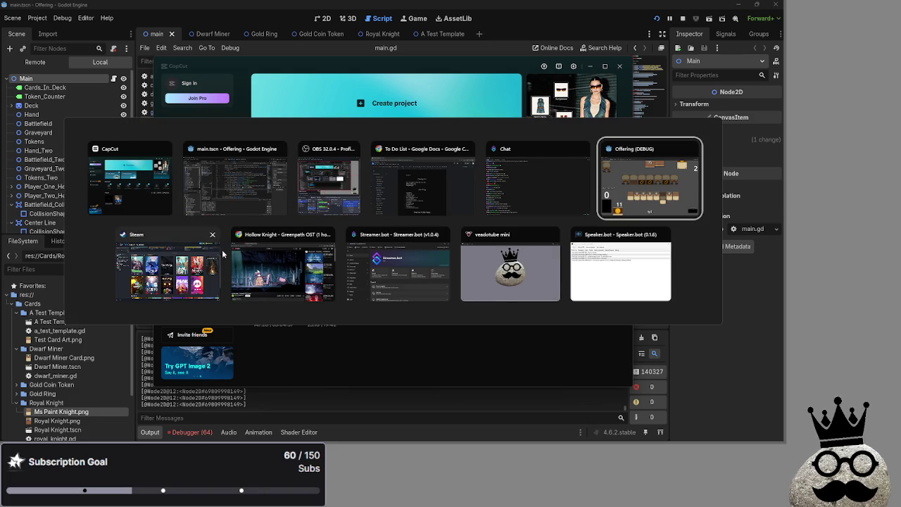
left_click(157, 198)
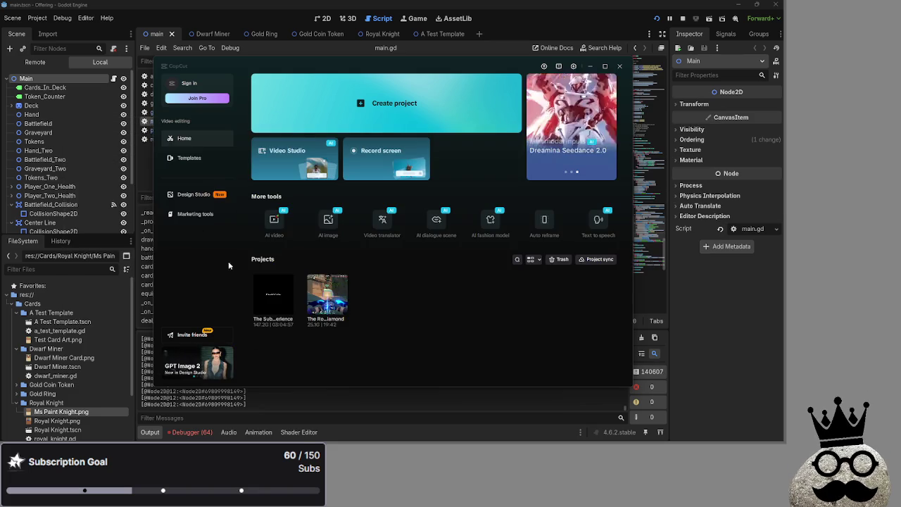
key("super")
key("super")
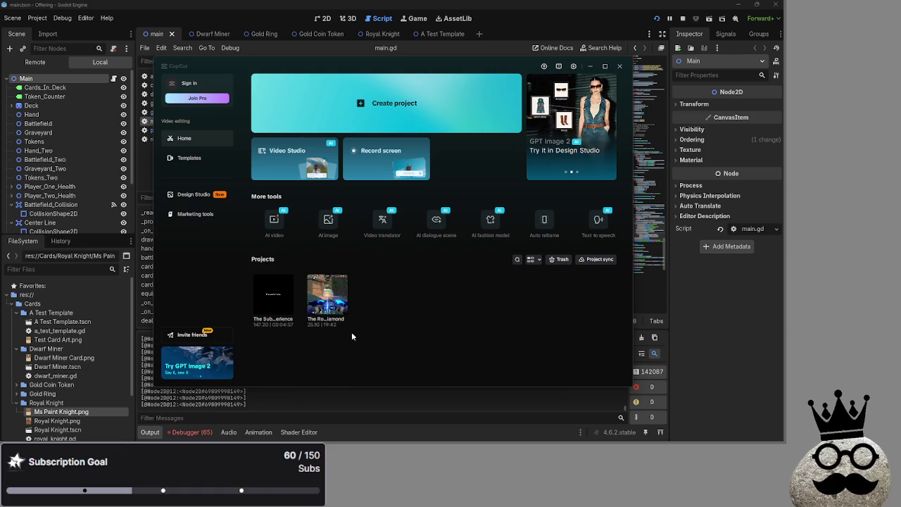
key("alt+Tab")
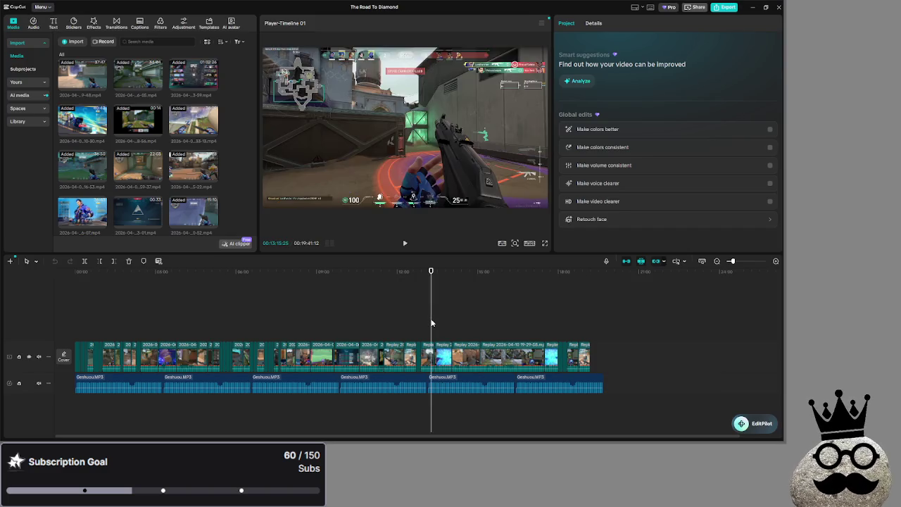
- Scrub The Road To Diamond timeline from about 18:40 back to 00:00
left_click_drag(627, 332, 122, 332)
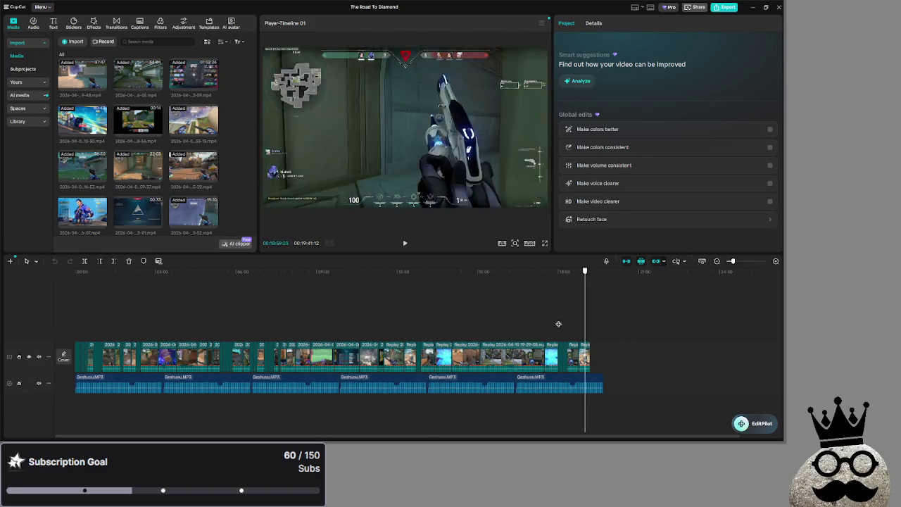
mouse_move(589, 317)
left_mouse_down()
mouse_move(127, 310)
mouse_move(629, 310)
mouse_move(120, 310)
mouse_move(585, 311)
mouse_move(475, 313)
left_mouse_up()
left_click_drag(399, 313, 307, 313)
scroll(162, 171, "down", 5)
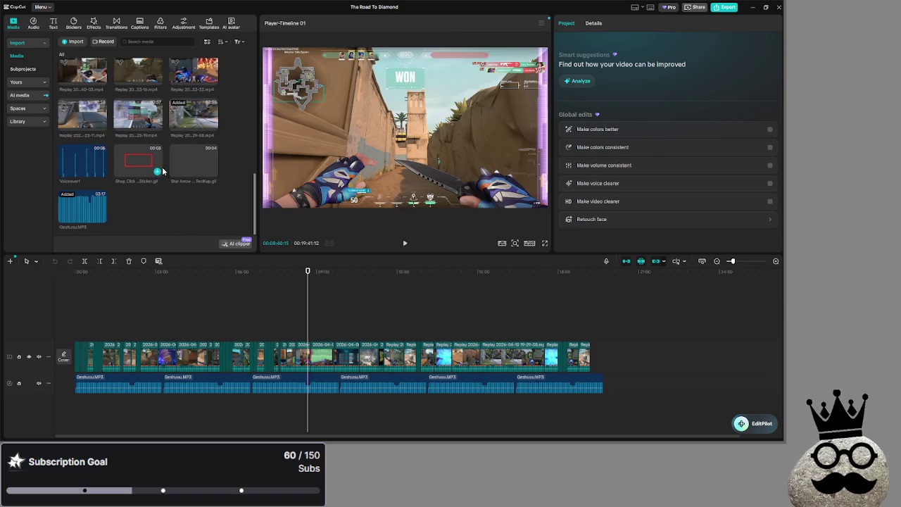
scroll(197, 205, "up", 10)
left_click_drag(222, 318, 42, 307)
- Mute all six Geshuou.MP3 clips to -∞dB and play the montage full screen from the start
left_click_drag(156, 401, 607, 384)
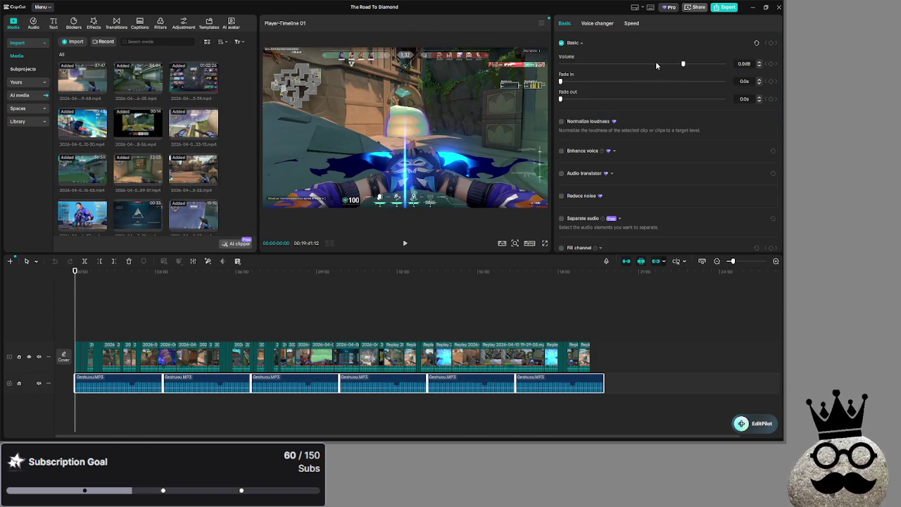
left_click_drag(660, 64, 561, 64)
left_click(405, 243)
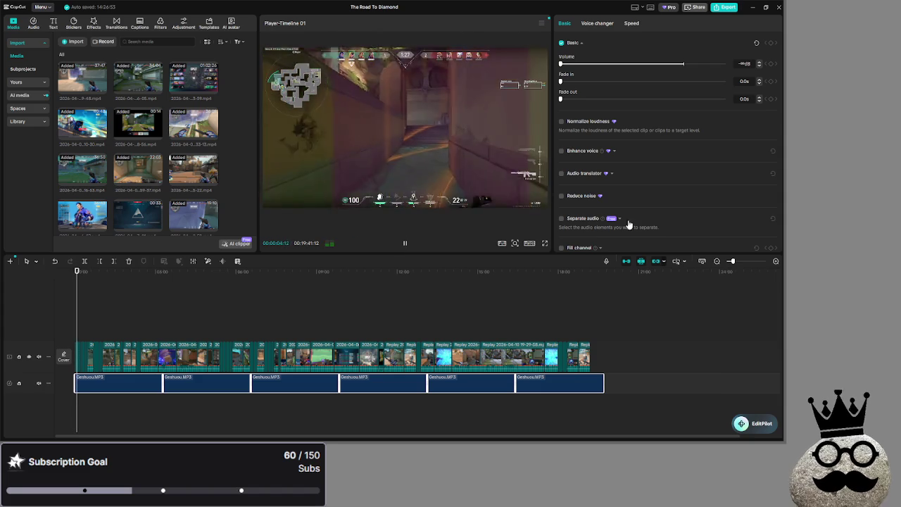
left_click(544, 243)
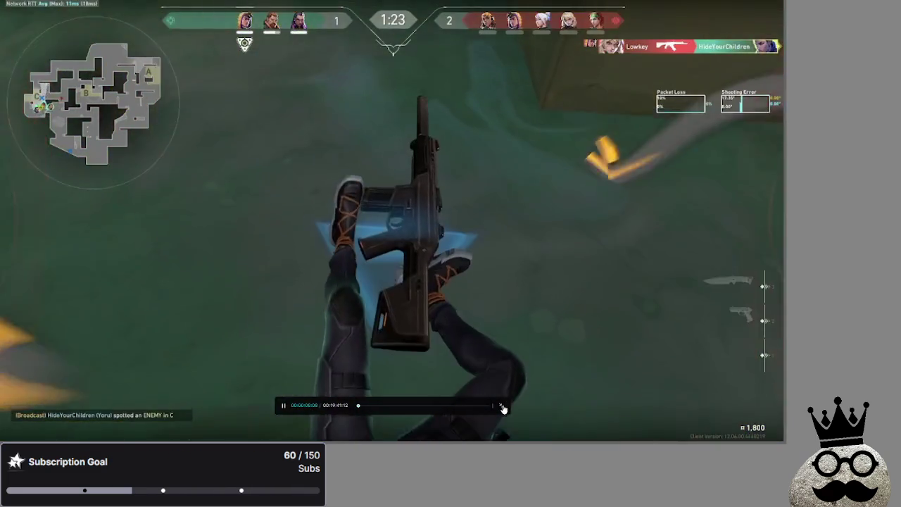
left_click(503, 407)
left_click(407, 244)
- Deselect the music, jump ahead in the montage, and watch it full screen again
mouse_move(185, 317)
left_mouse_down()
mouse_move(208, 321)
mouse_move(180, 323)
mouse_move(187, 323)
left_mouse_up()
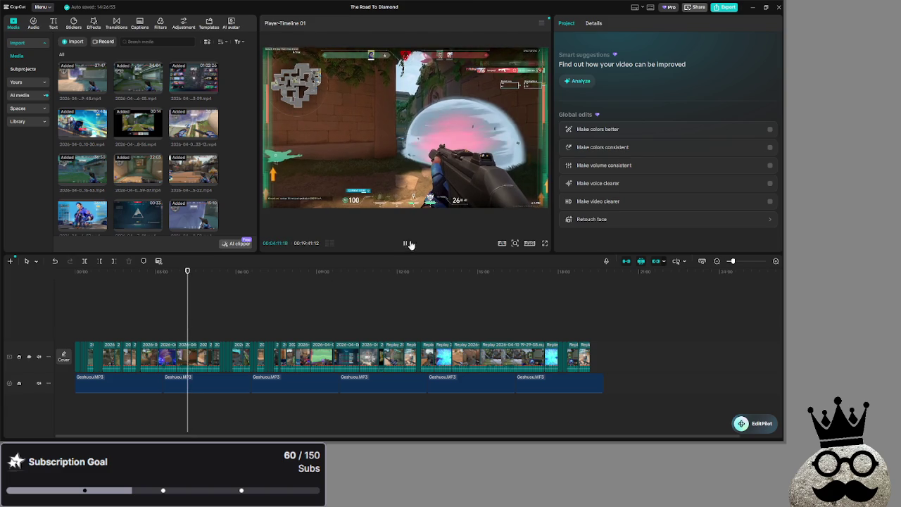
left_click(546, 243)
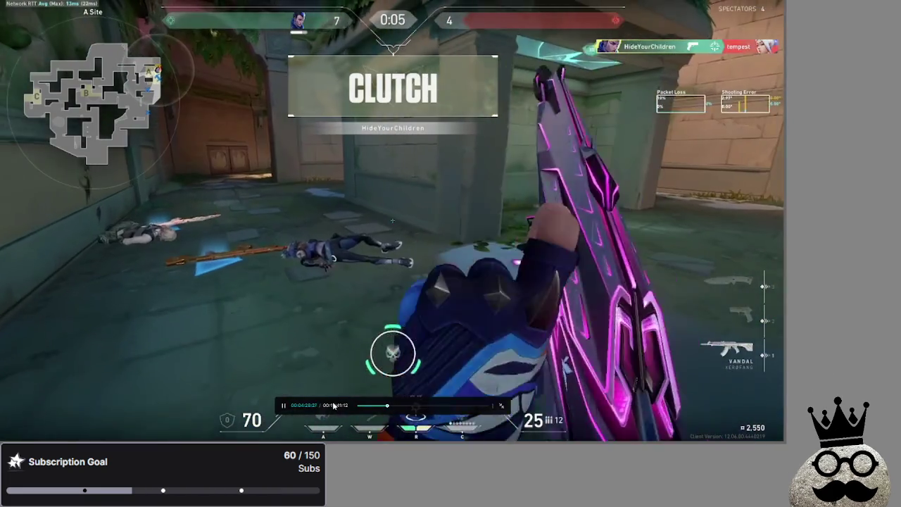
mouse_move(284, 407)
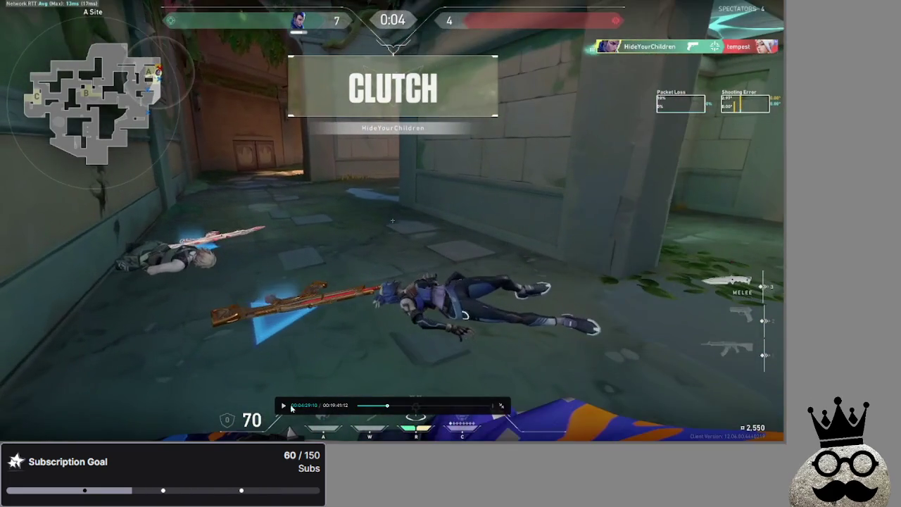
left_click(502, 407)
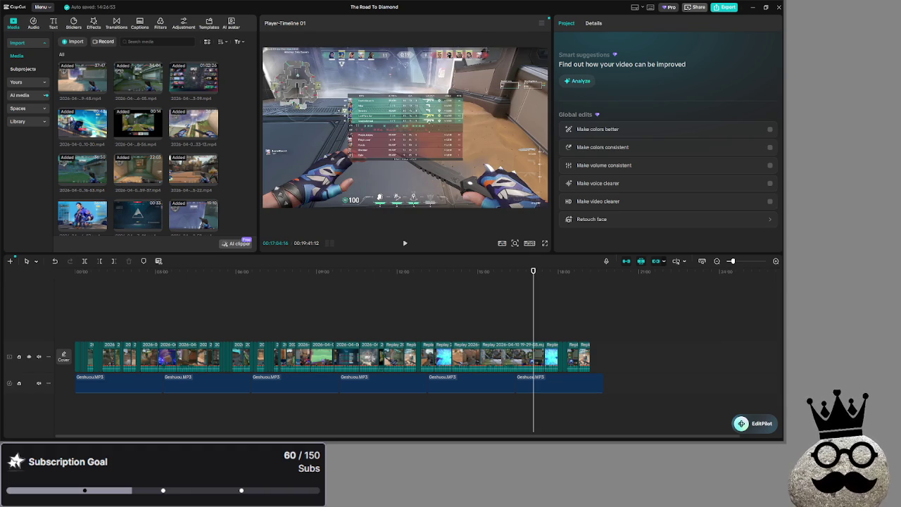
key("alt+Tab")
mouse_move(485, 42)
left_mouse_down()
mouse_move(479, 26)
mouse_move(648, 25)
mouse_move(620, 18)
left_mouse_up()
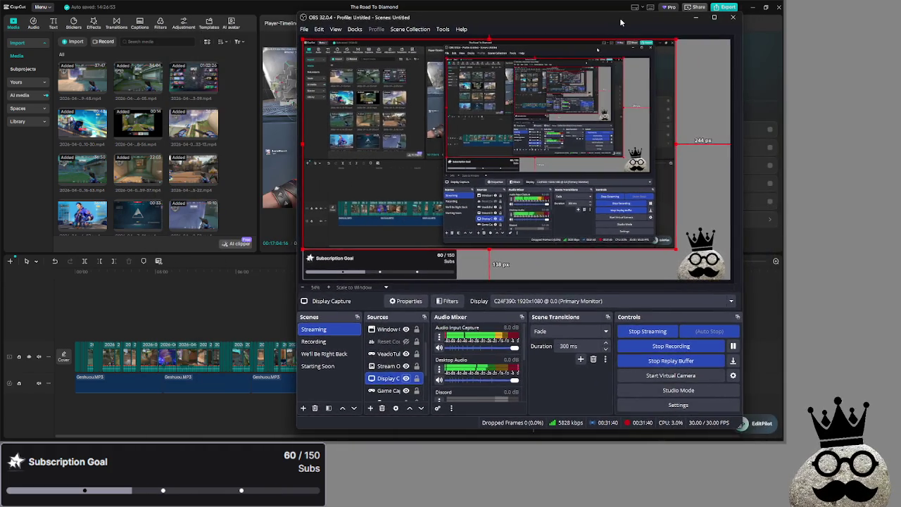
key("alt+Tab")
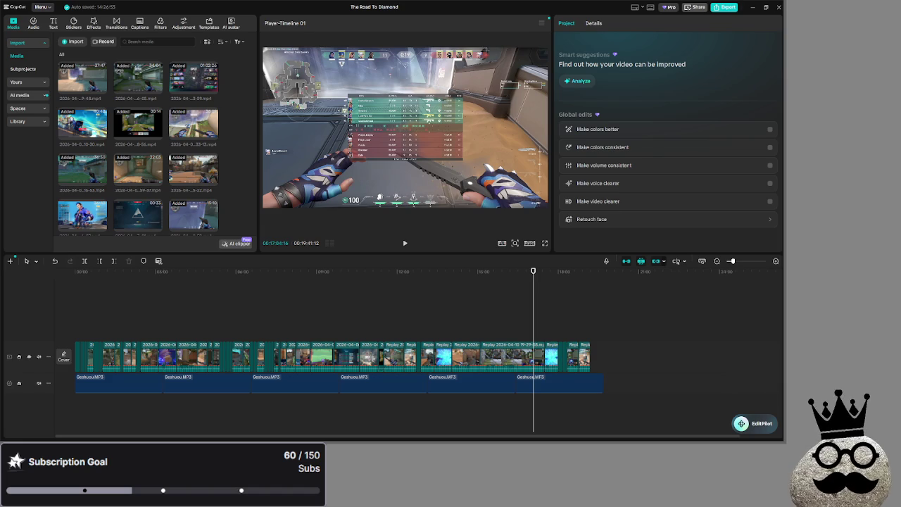
key("alt+Tab")
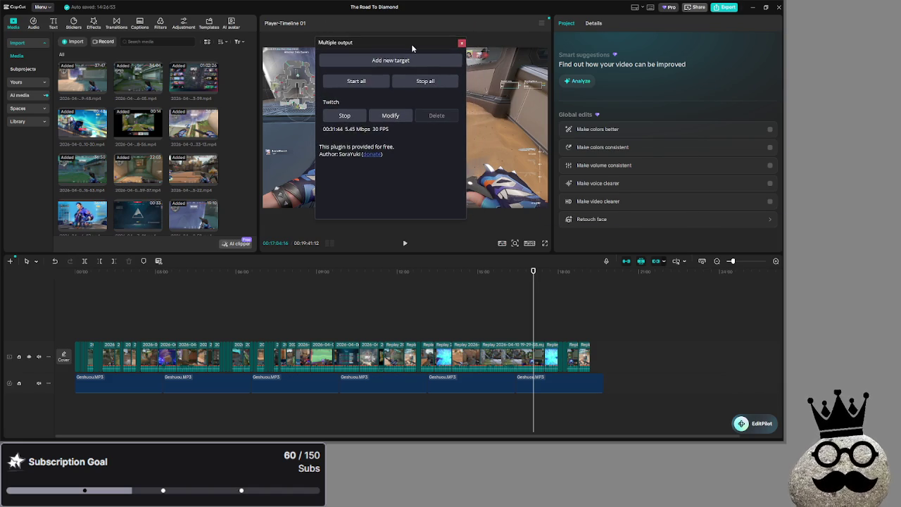
key("alt+Tab")
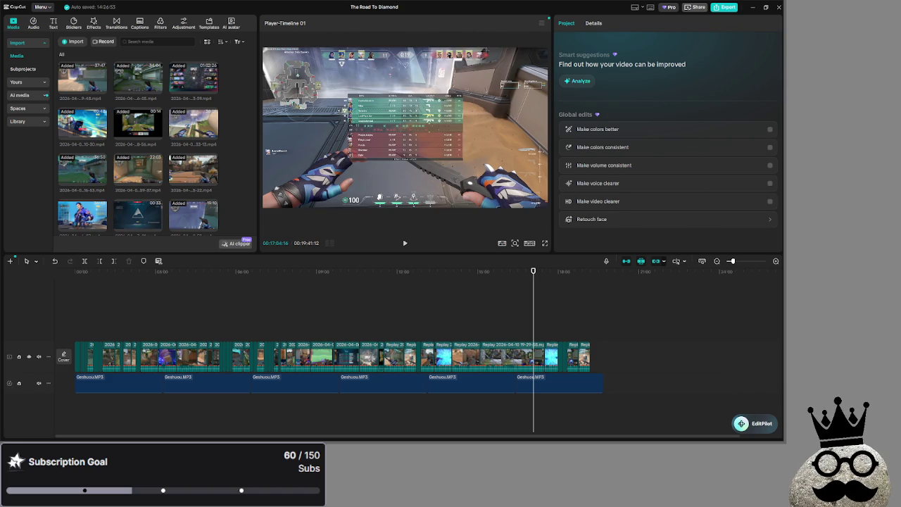
left_click_drag(533, 272, 573, 271)
mouse_move(595, 312)
left_mouse_down()
mouse_move(529, 313)
mouse_move(588, 317)
mouse_move(564, 315)
mouse_move(585, 312)
mouse_move(579, 308)
left_mouse_up()
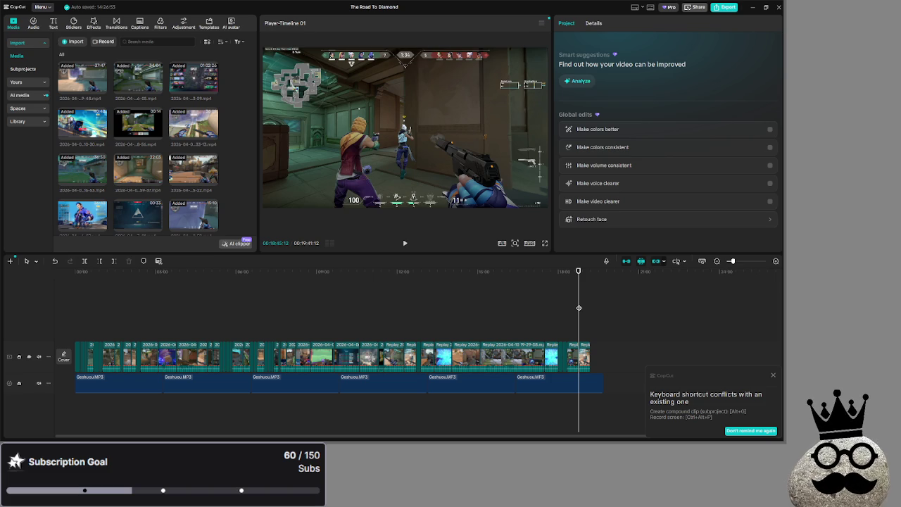
- Review the montage full screen from about 19:04, then pause and move back to about 00:11:17
left_click_drag(584, 305, 587, 310)
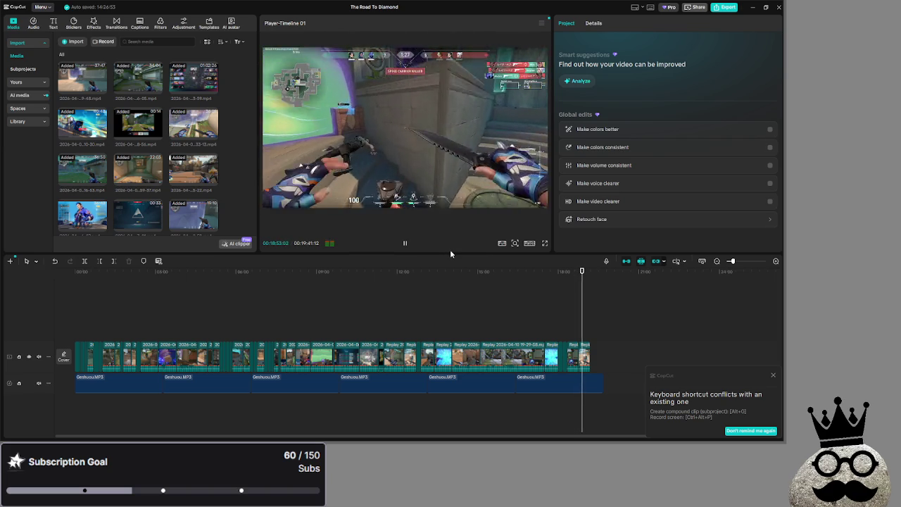
left_click(542, 243)
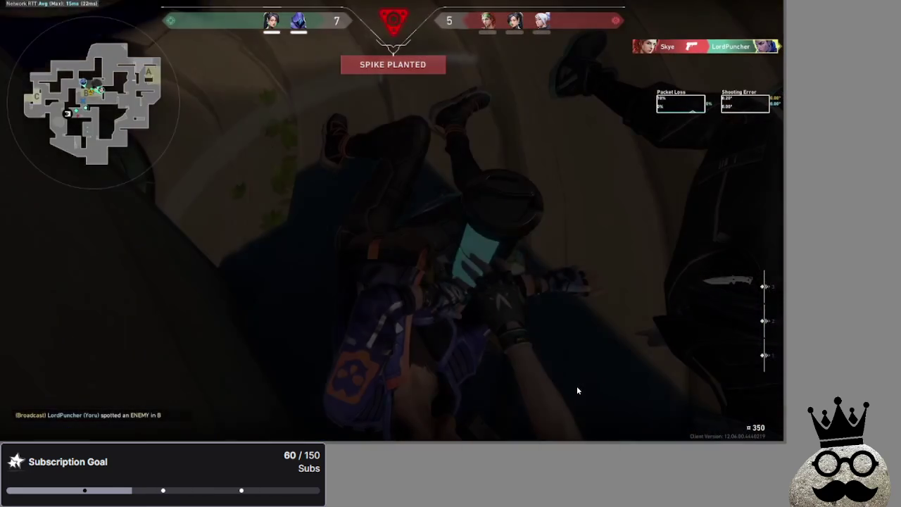
mouse_move(567, 386)
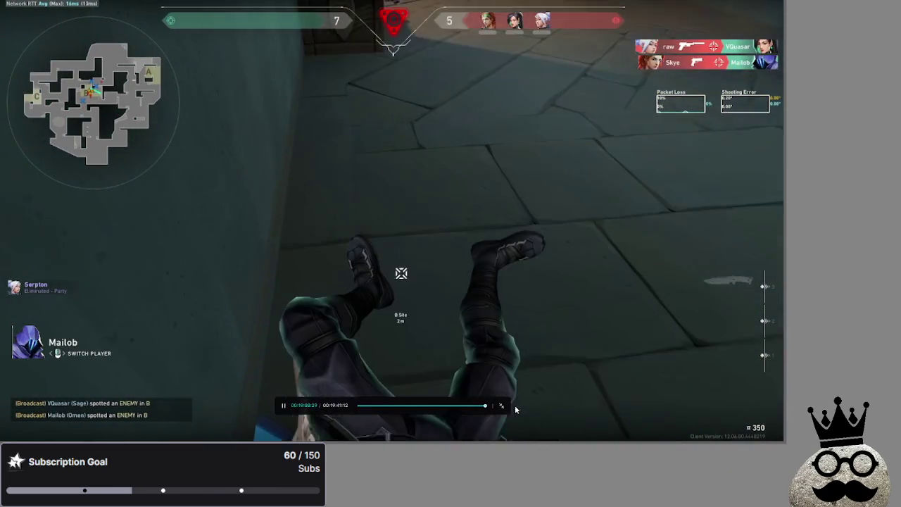
left_click(501, 406)
left_click(404, 246)
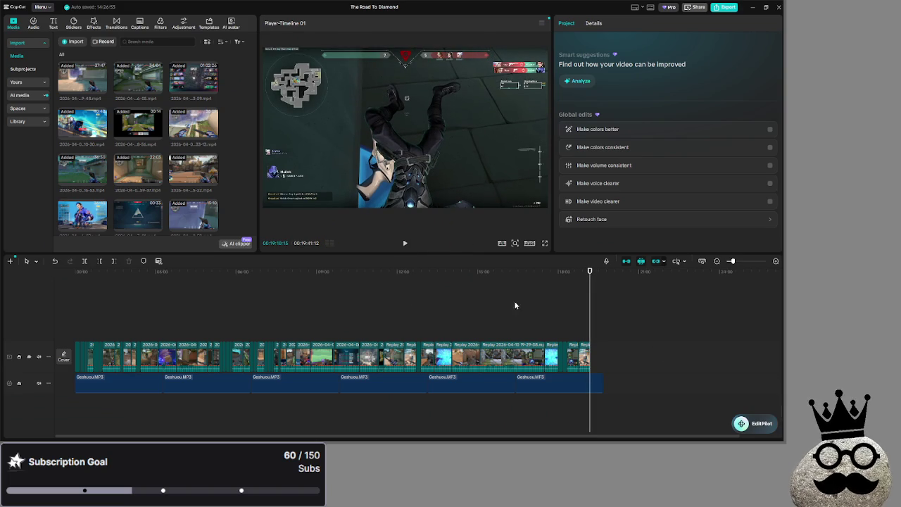
mouse_move(509, 326)
left_mouse_down()
mouse_move(344, 330)
mouse_move(451, 329)
mouse_move(378, 323)
left_mouse_up()
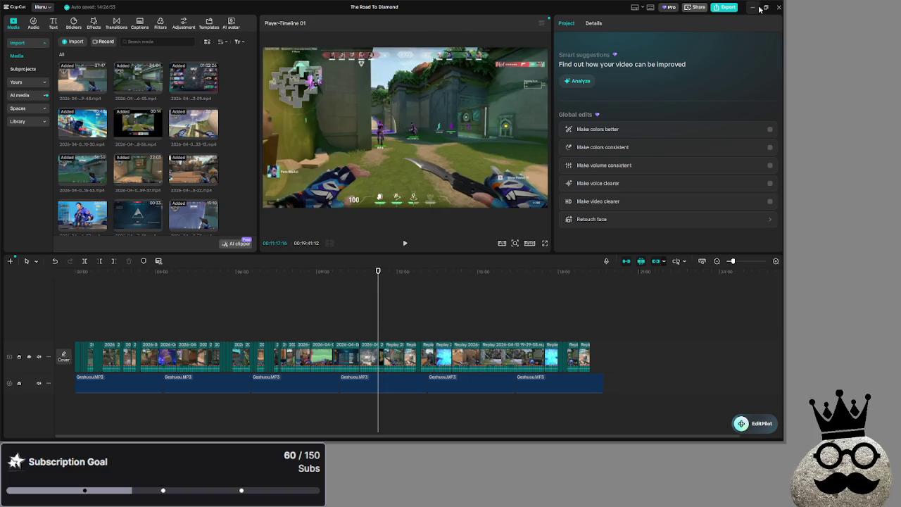
- Minimize CapCut briefly, then bring the video editor back to the front
left_click(754, 7)
scroll(458, 235, "down", 5)
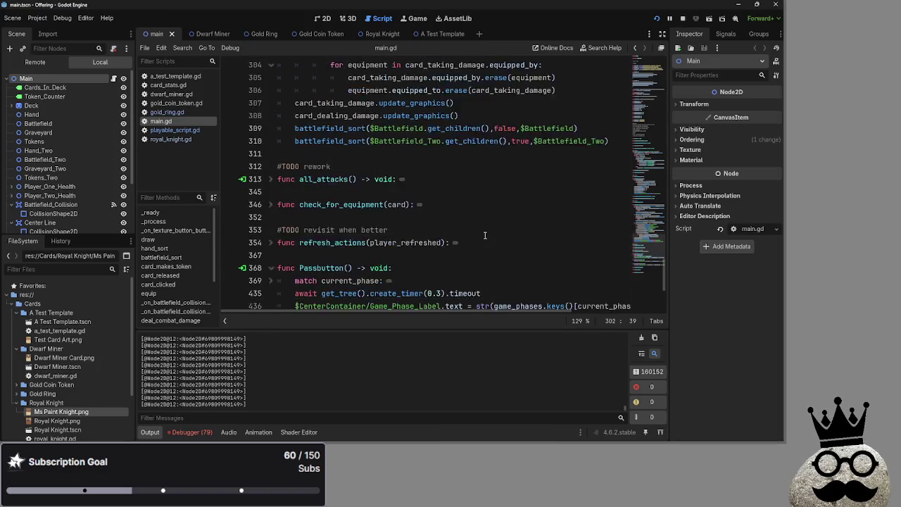
scroll(465, 236, "up", 3)
key("alt+Tab")
left_click(260, 197)
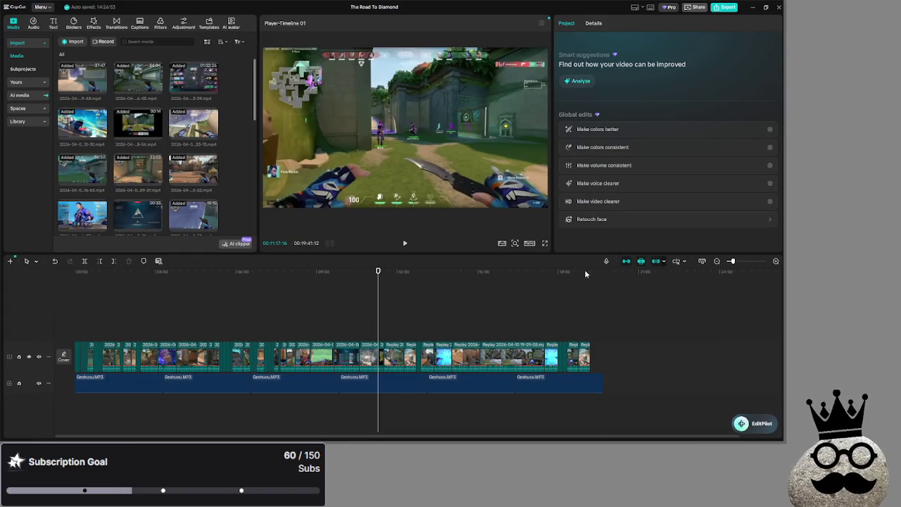
- Preview the montage full screen from about the 8-minute mark, then resume playing slightly later
mouse_move(324, 288)
left_mouse_down()
mouse_move(302, 289)
mouse_move(338, 295)
mouse_move(306, 302)
left_mouse_up()
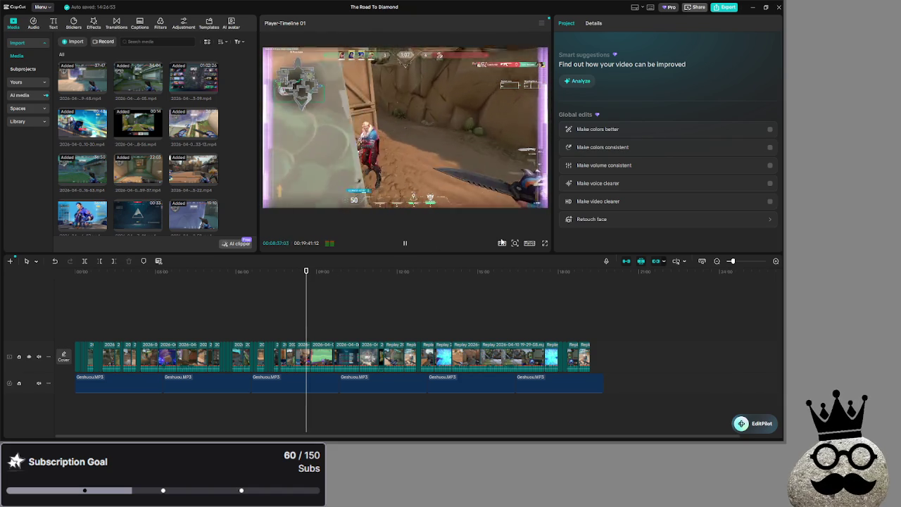
left_click(546, 243)
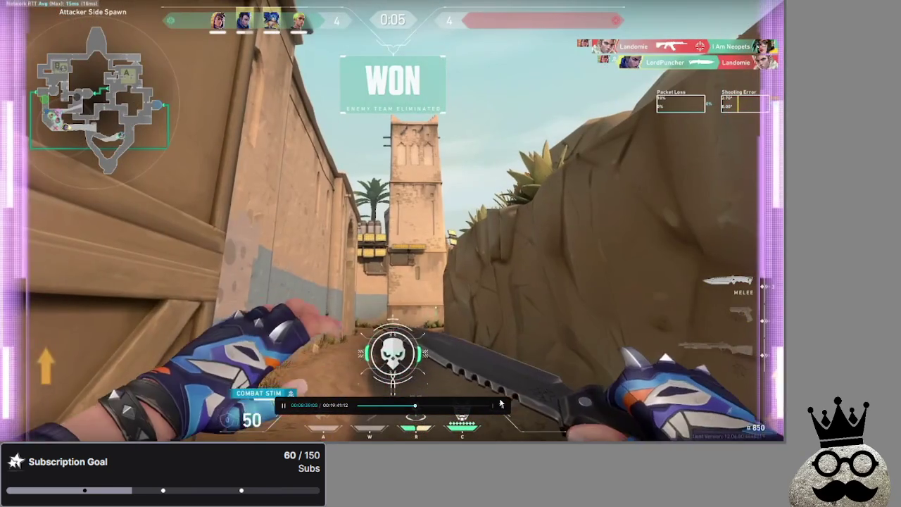
left_click(501, 407)
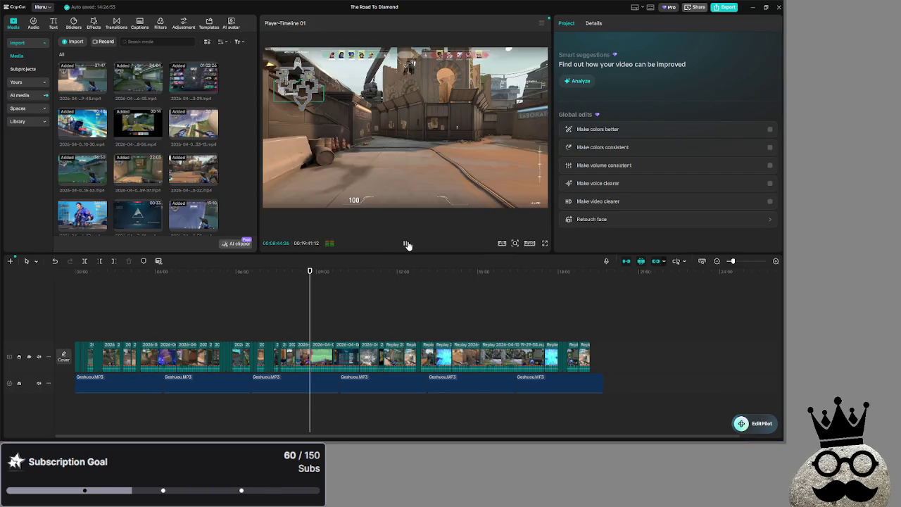
mouse_move(321, 314)
left_mouse_down()
mouse_move(452, 319)
mouse_move(236, 313)
mouse_move(243, 312)
left_mouse_up()
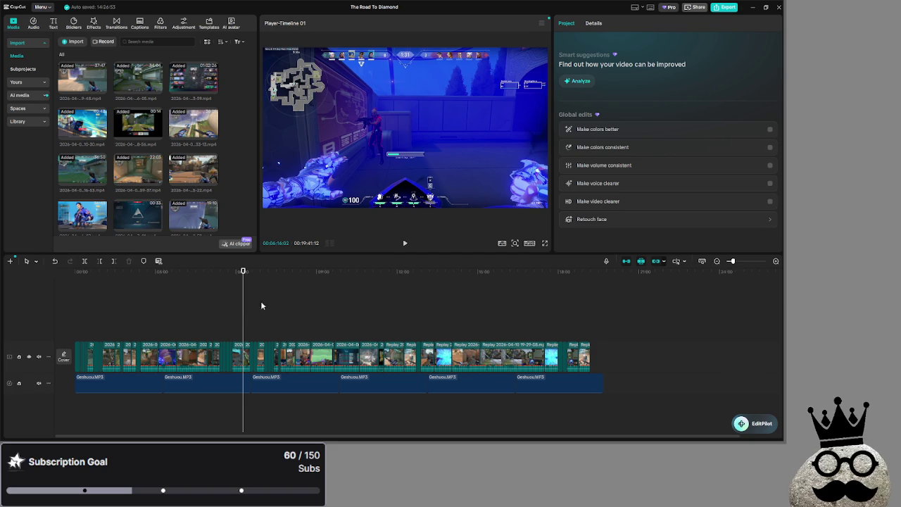
left_click(405, 243)
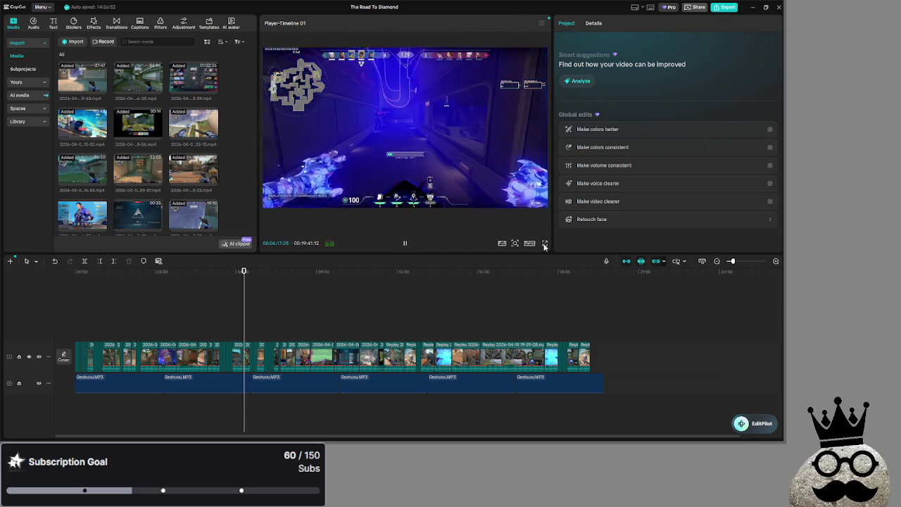
- Watch the montage full screen twice, pausing in between, and return to the editor
left_click(544, 244)
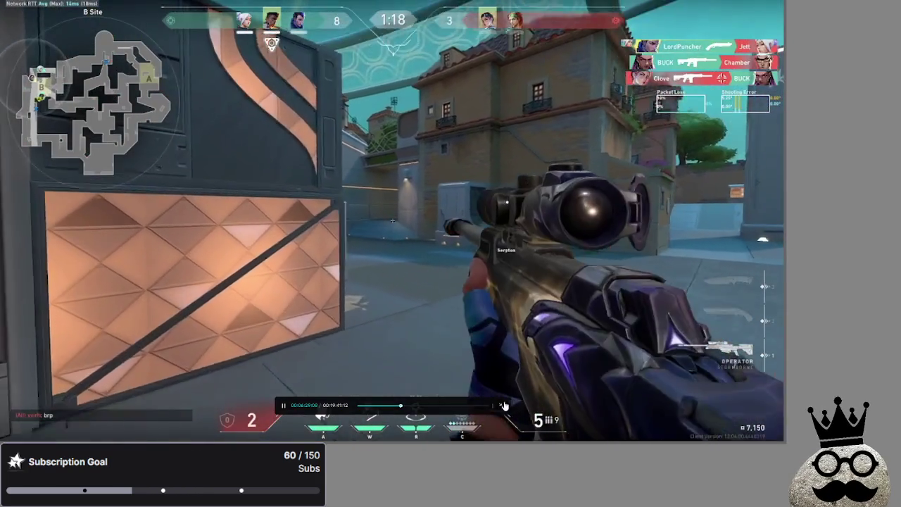
mouse_move(500, 407)
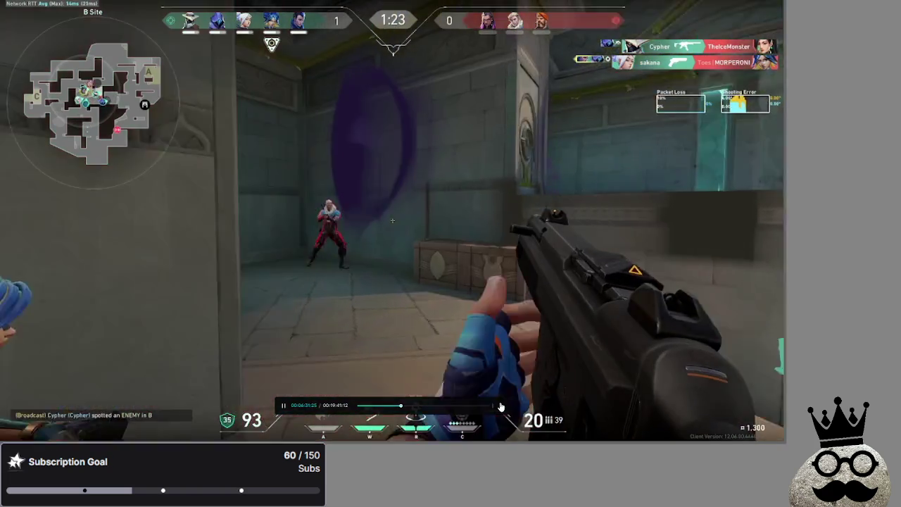
left_click(501, 407)
left_click(404, 243)
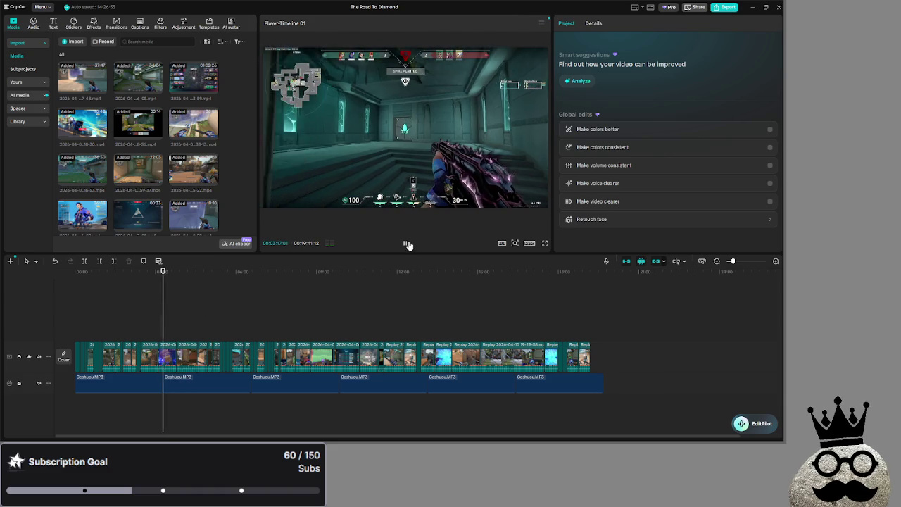
left_click(545, 243)
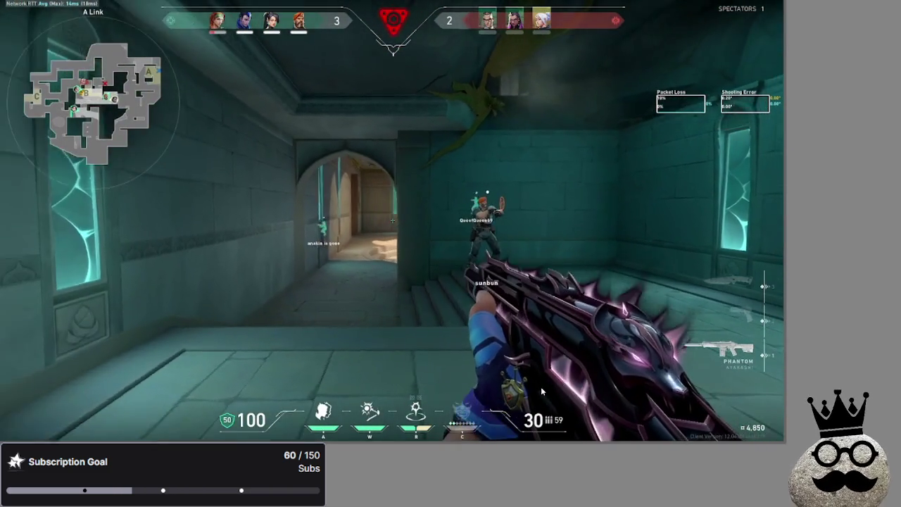
key("Escape")
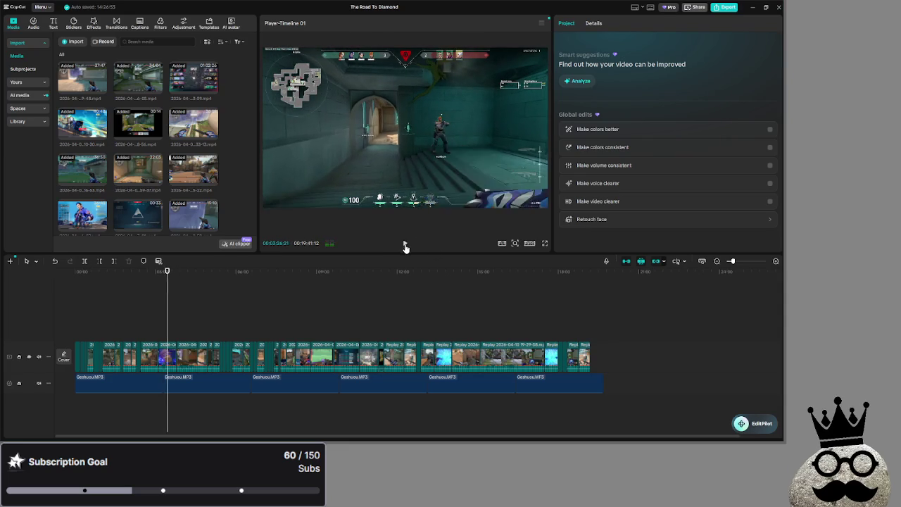
- Minimize the To Do List document and bring up tracker.gg's Valorant stats with recent searches
key("alt+Tab")
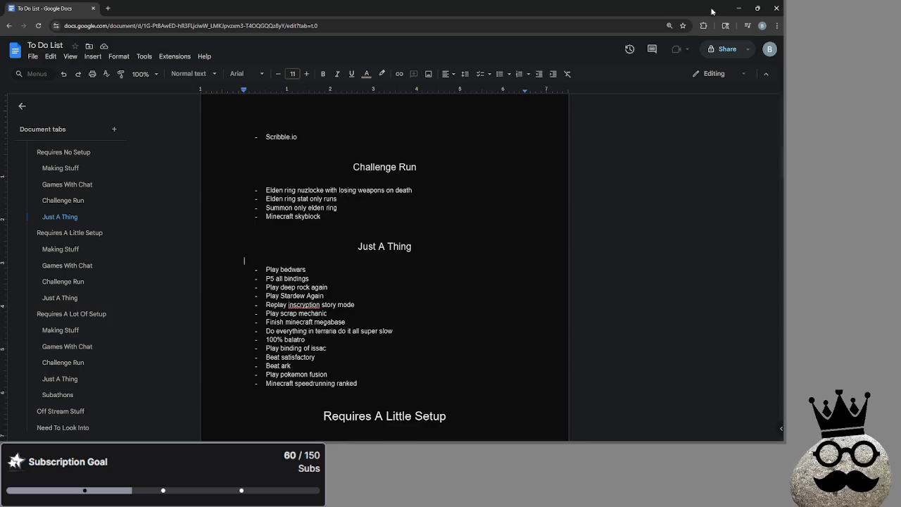
left_click(756, 8)
key("alt+Tab")
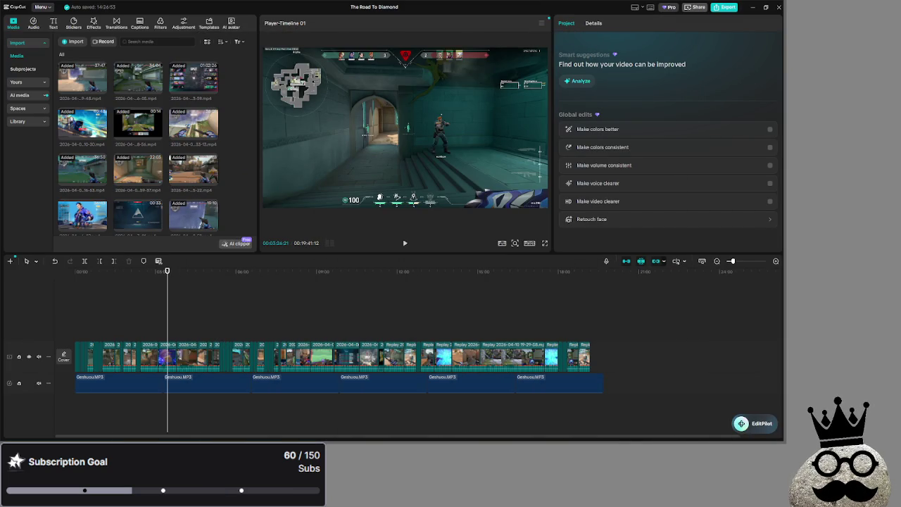
key("alt+Tab")
left_click(392, 124)
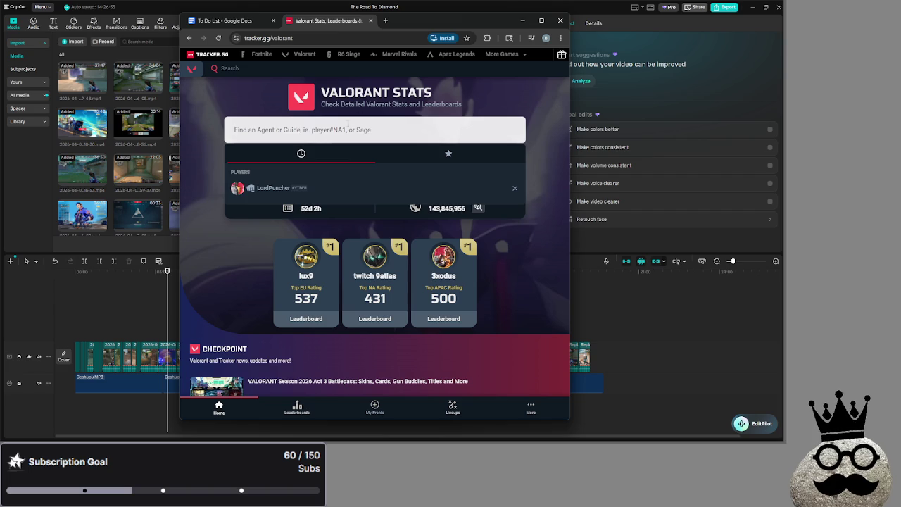
- Maximize the browser and open the recent player's Gold 3 Valorant competitive profile
left_click(541, 21)
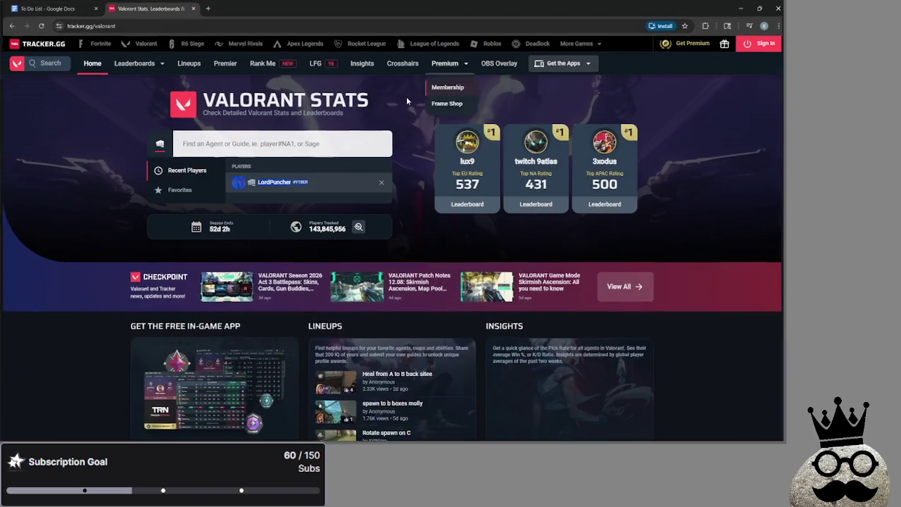
left_click(271, 182)
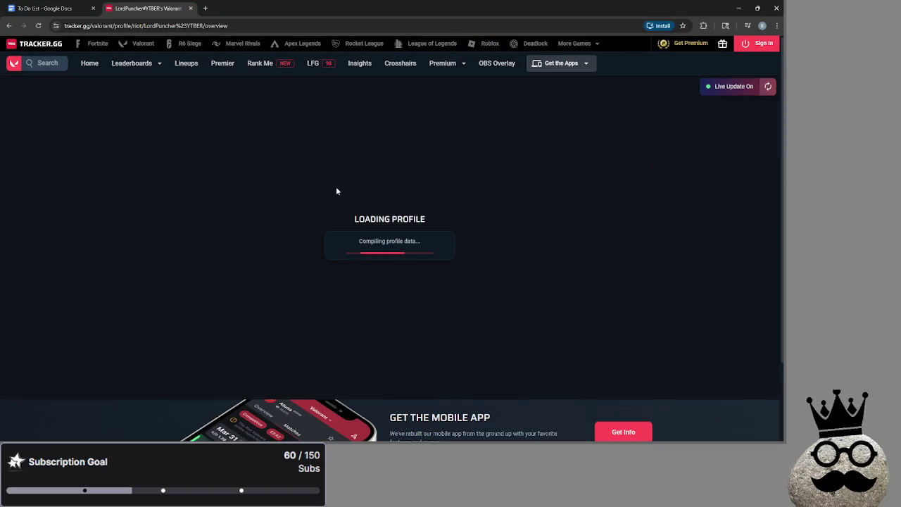
scroll(406, 250, "down", 3)
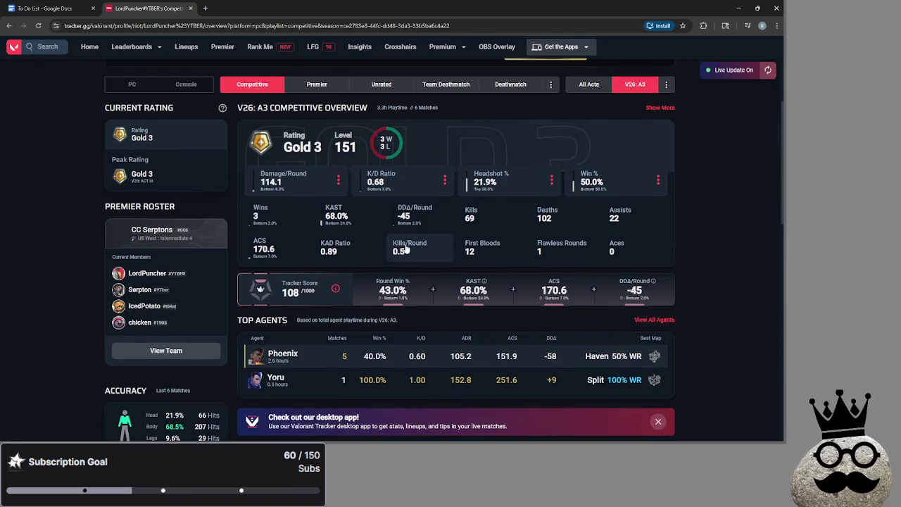
scroll(335, 290, "down", 3)
- Scroll through the profile's 3W–3L match stats, then open the Find Players search
scroll(375, 278, "up", 3)
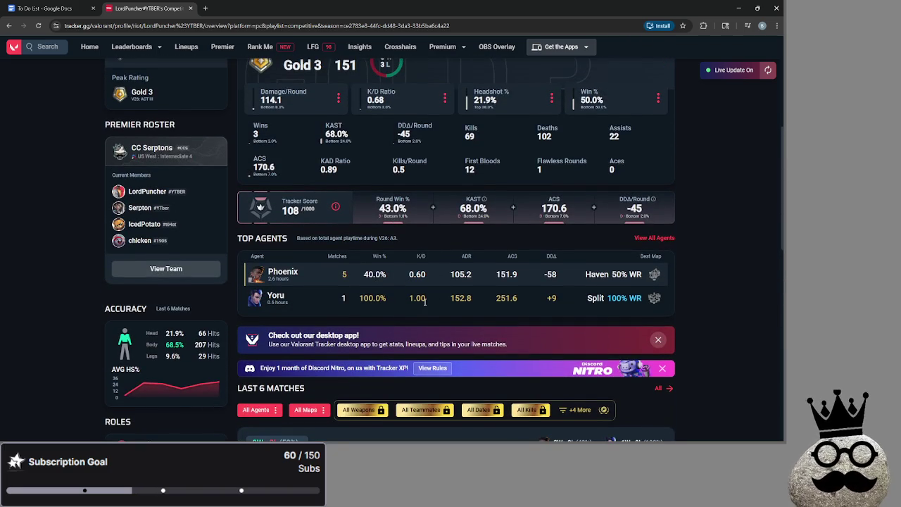
scroll(424, 301, "down", 8)
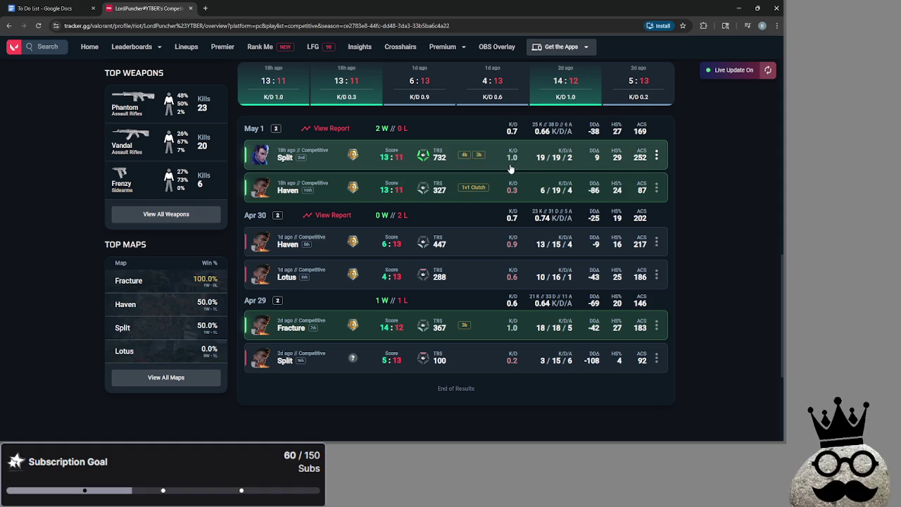
scroll(466, 291, "up", 5)
scroll(464, 296, "down", 2)
scroll(464, 296, "down", 4)
scroll(464, 296, "up", 1)
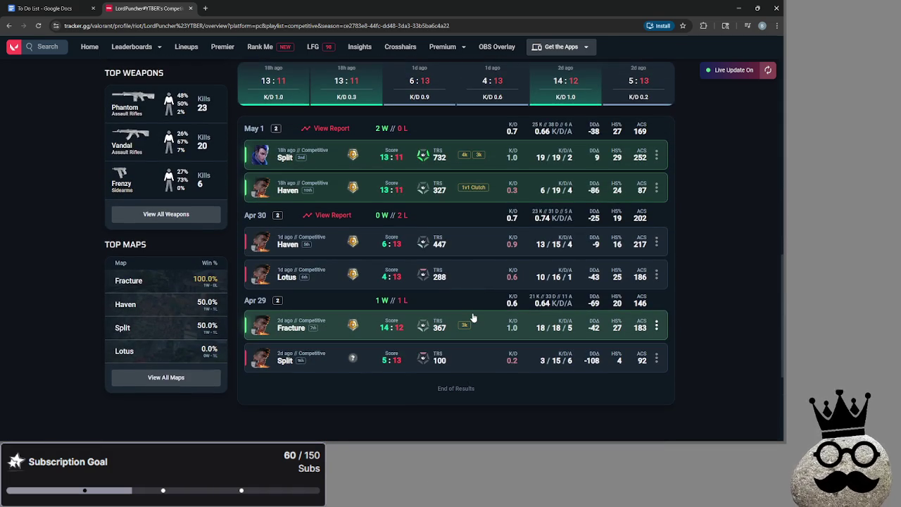
scroll(473, 318, "up", 15)
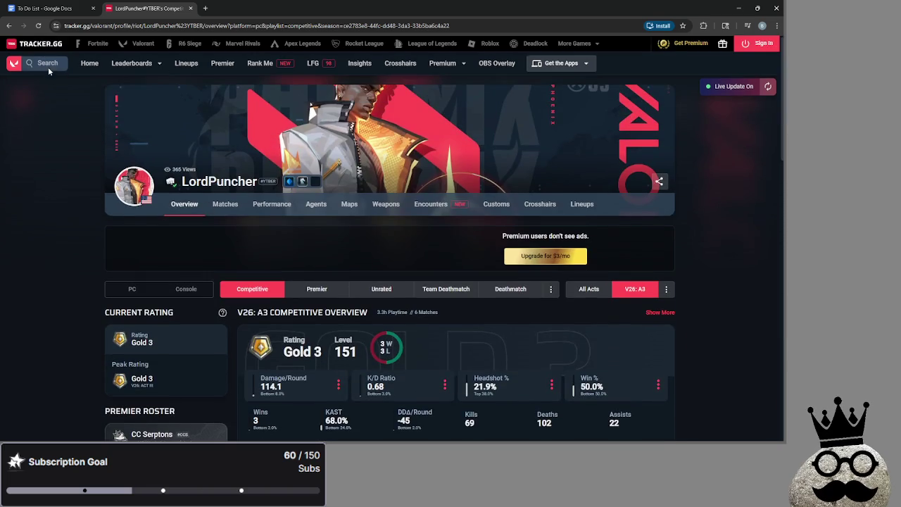
left_click(48, 68)
- Search for another player's username and look over their Iron 2 competitive overview
type("lord")
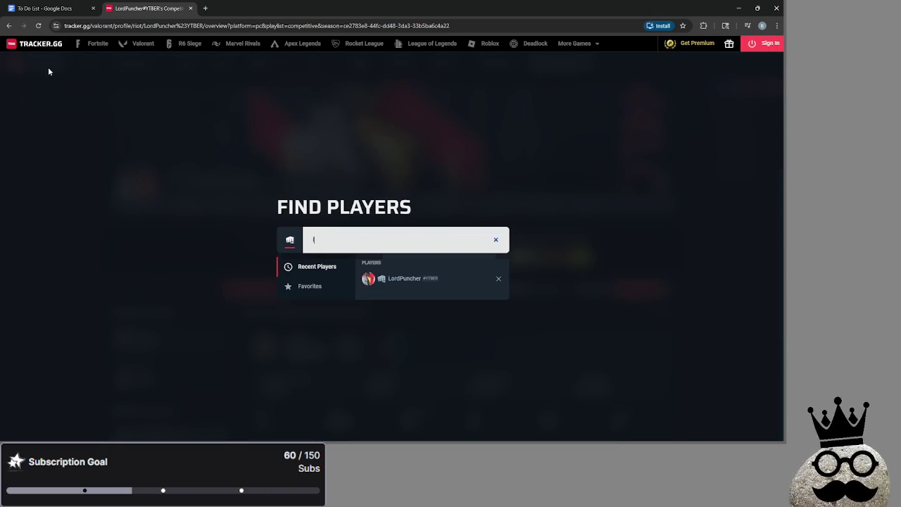
type("Puncher")
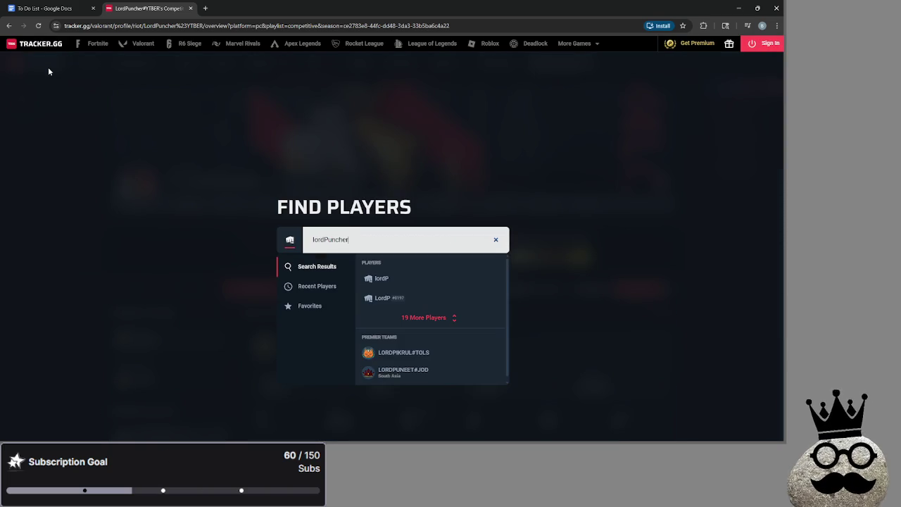
type("#ttv")
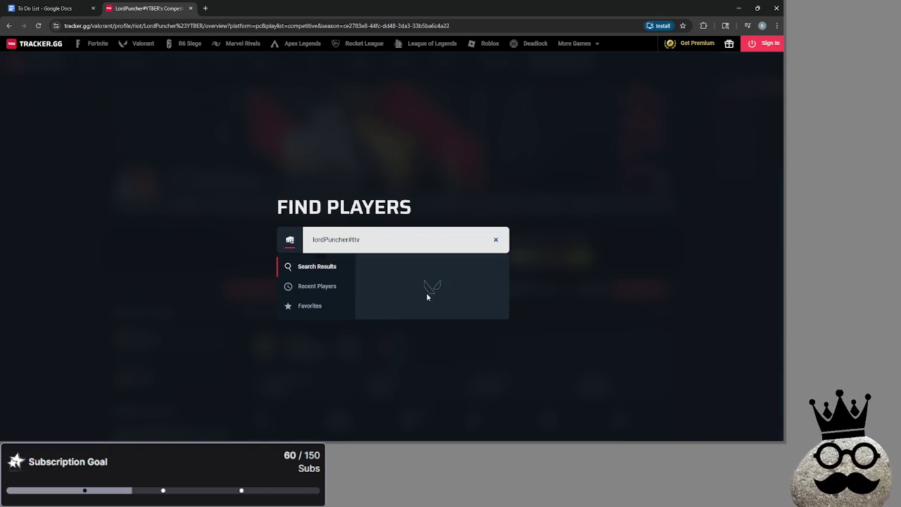
left_click(421, 282)
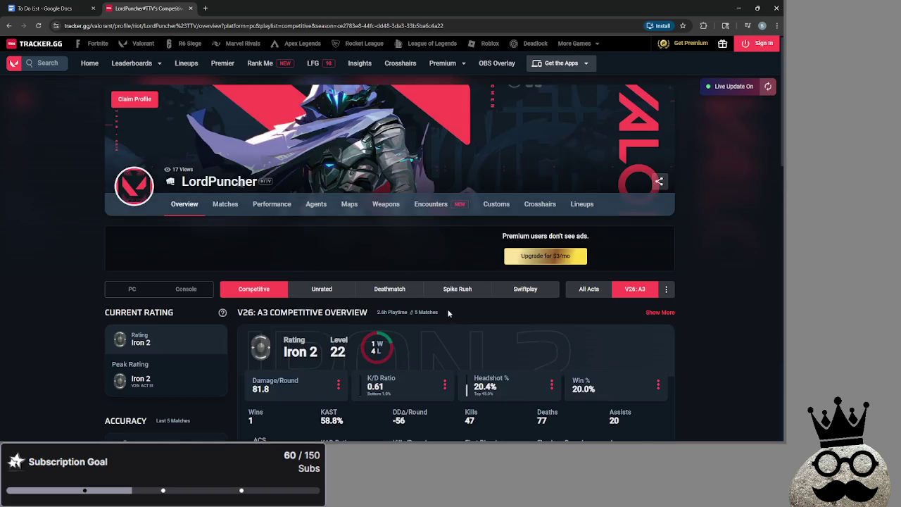
scroll(447, 310, "down", 12)
scroll(444, 311, "down", 2)
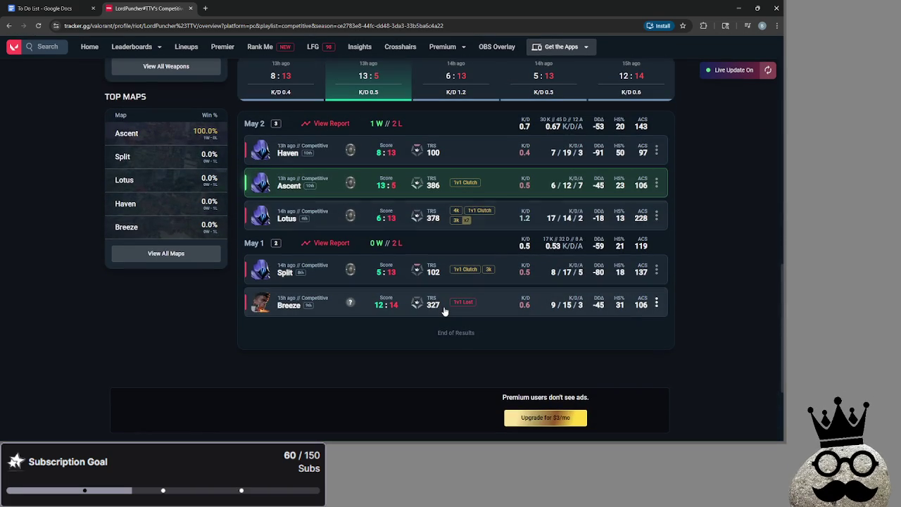
scroll(624, 272, "up", 8)
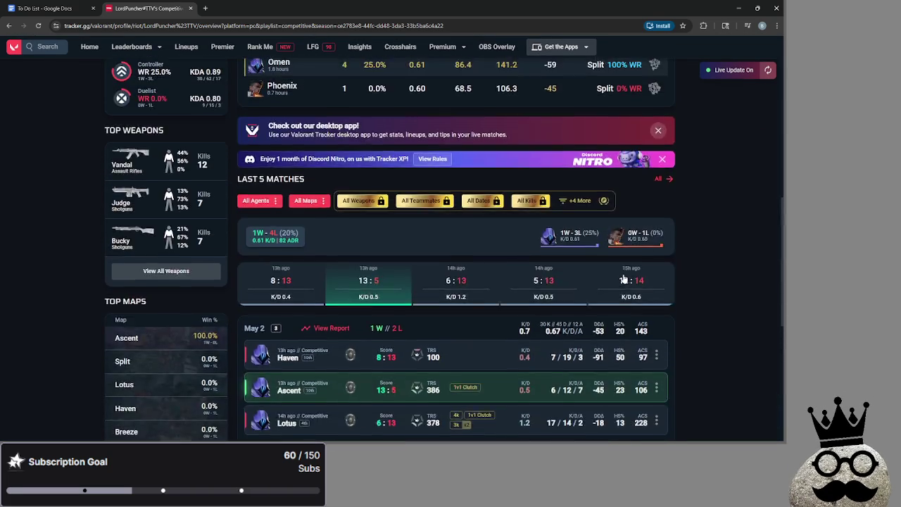
scroll(623, 277, "up", 1)
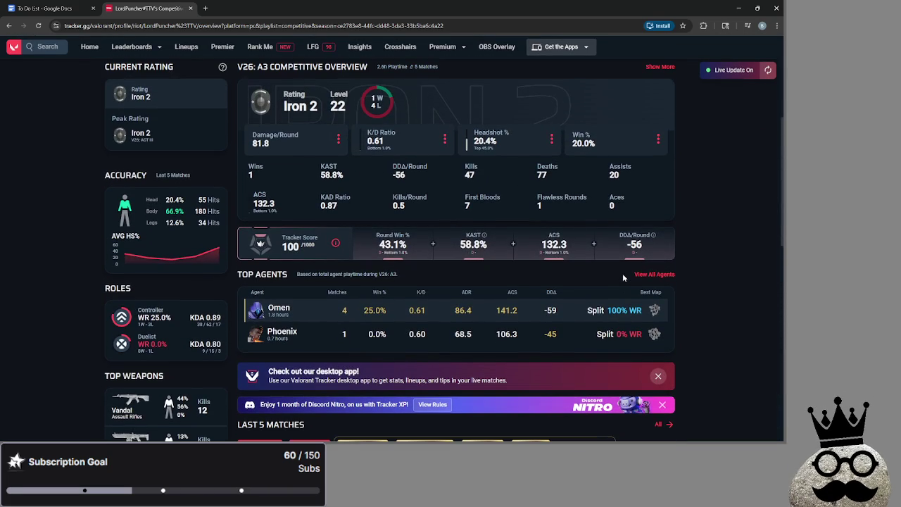
- Close the Discord memes window from the window switcher and open the player's Weapons stats
key("alt+Tab")
key("alt+Tab")
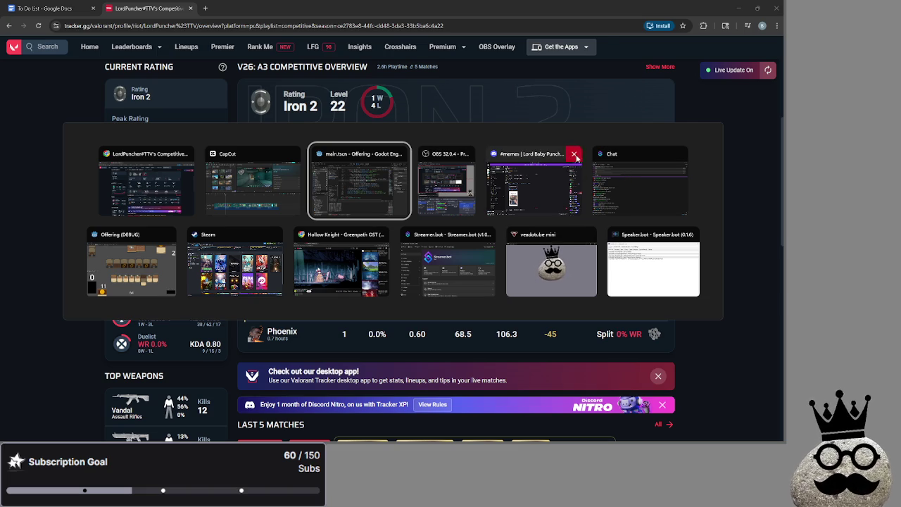
left_click(573, 154)
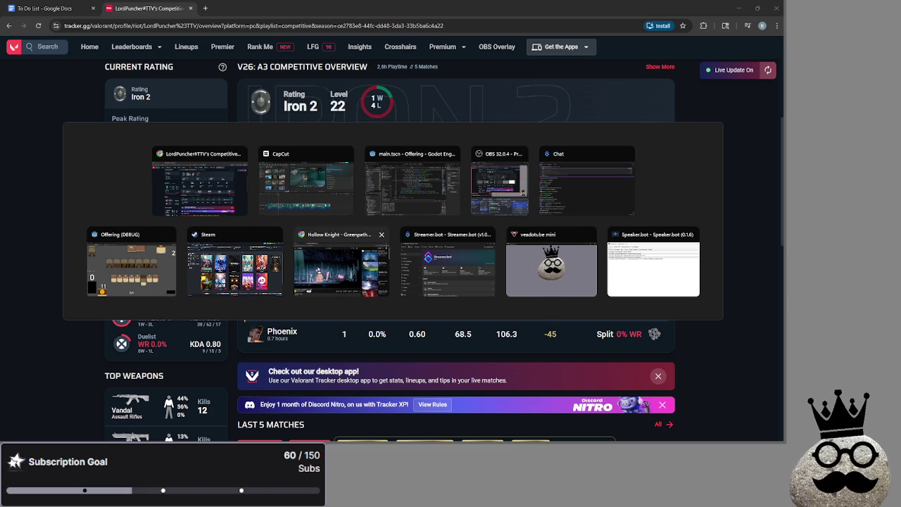
left_click(699, 371)
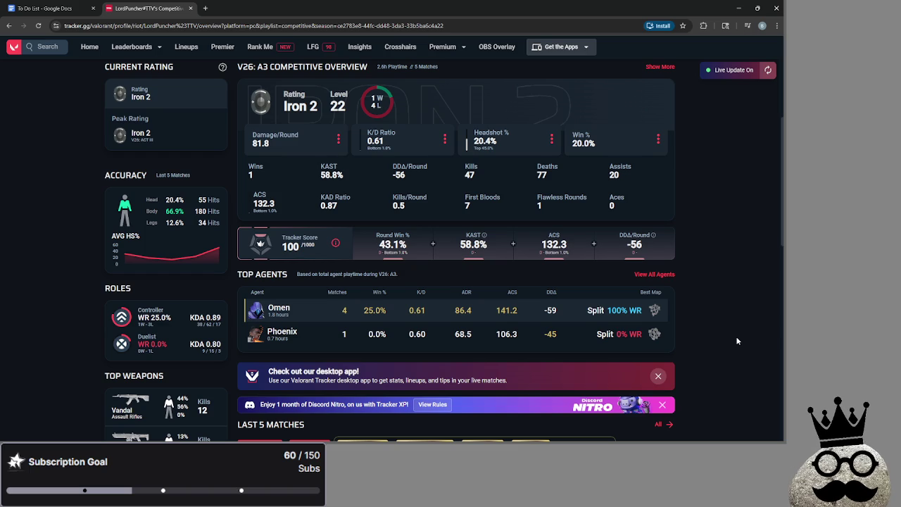
scroll(737, 341, "up", 4)
scroll(303, 250, "down", 1)
scroll(352, 212, "up", 1)
left_click(385, 203)
- Show the weapon stats across All Acts and scroll through the tables
scroll(436, 261, "down", 2)
scroll(435, 261, "down", 2)
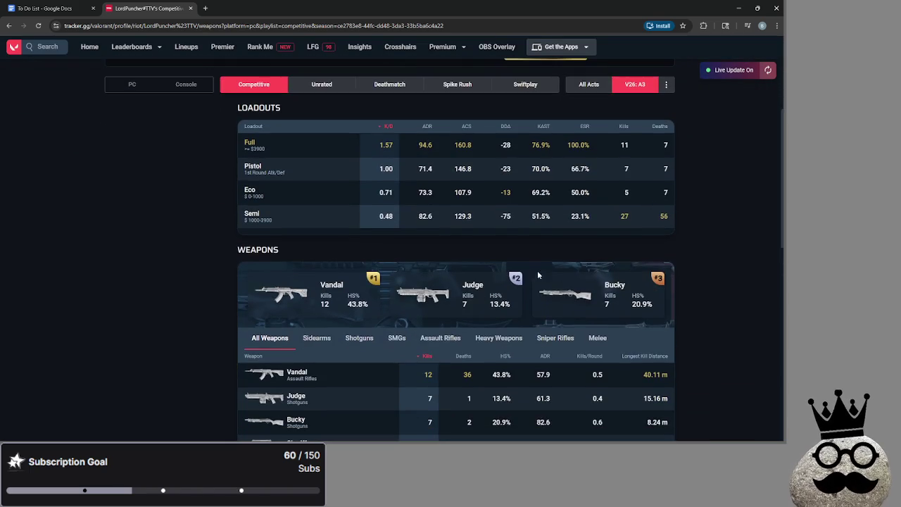
scroll(704, 301, "down", 3)
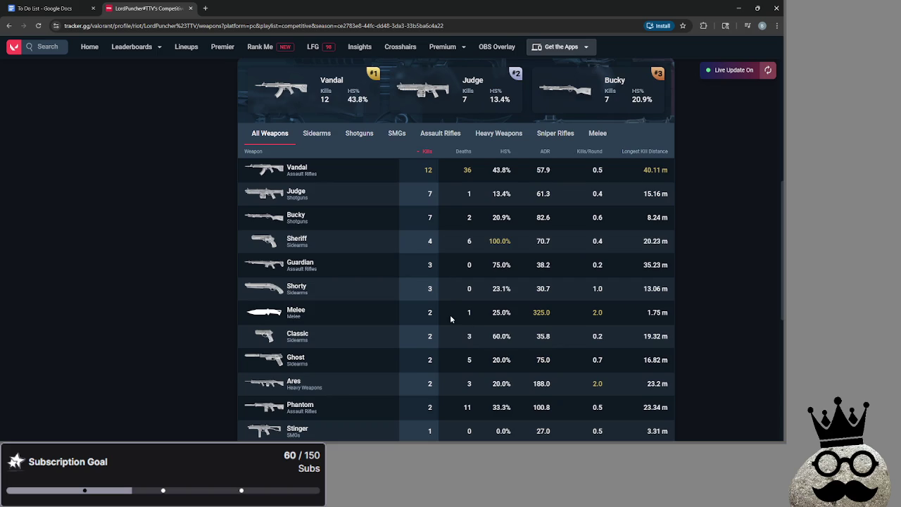
scroll(459, 318, "up", 5)
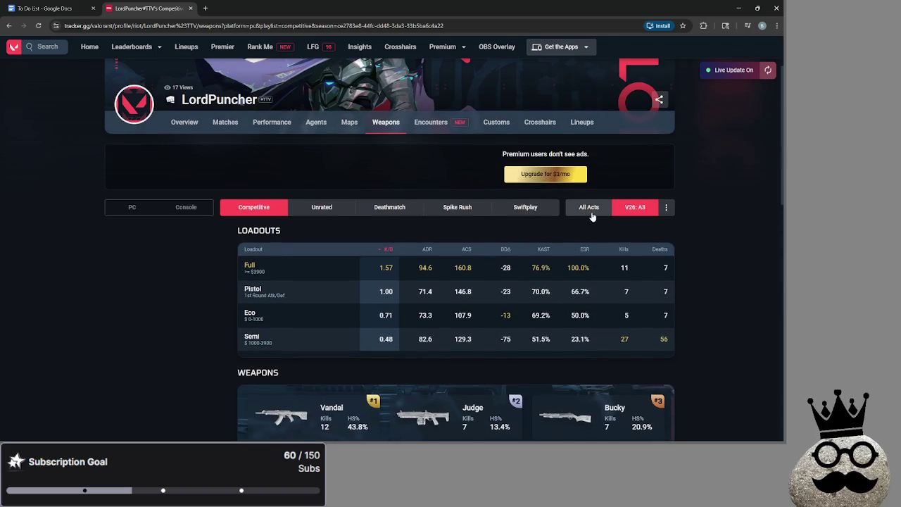
left_click(592, 216)
scroll(674, 260, "down", 2)
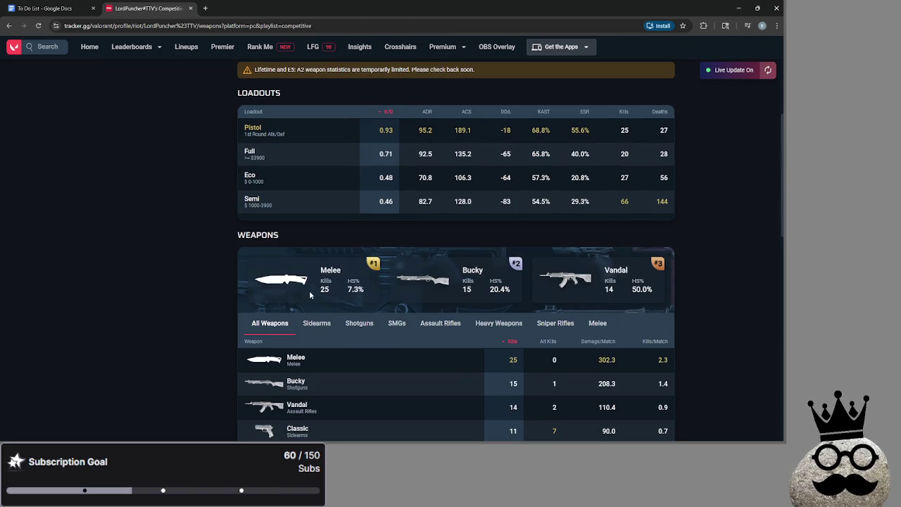
scroll(342, 329, "down", 2)
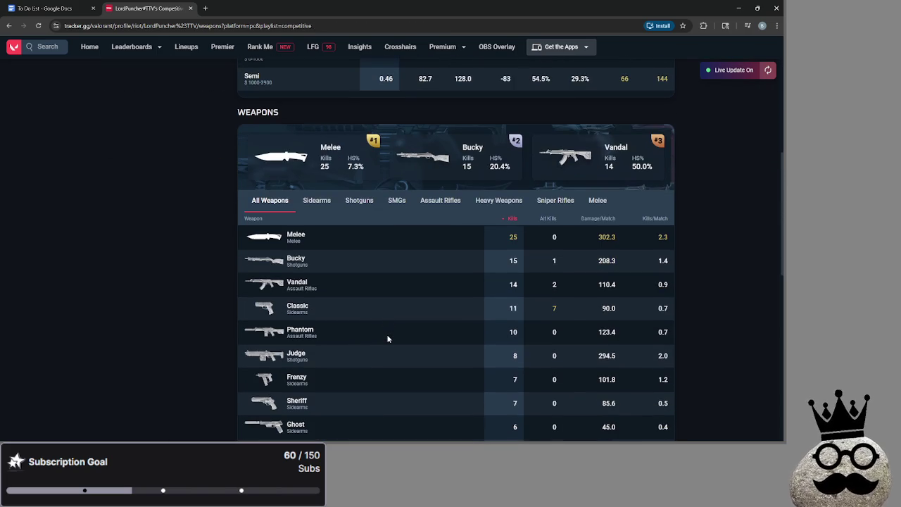
scroll(387, 338, "up", 5)
- Switch the weapon stats to Unrated, review them, then close the tracker.gg tab
left_click(318, 292)
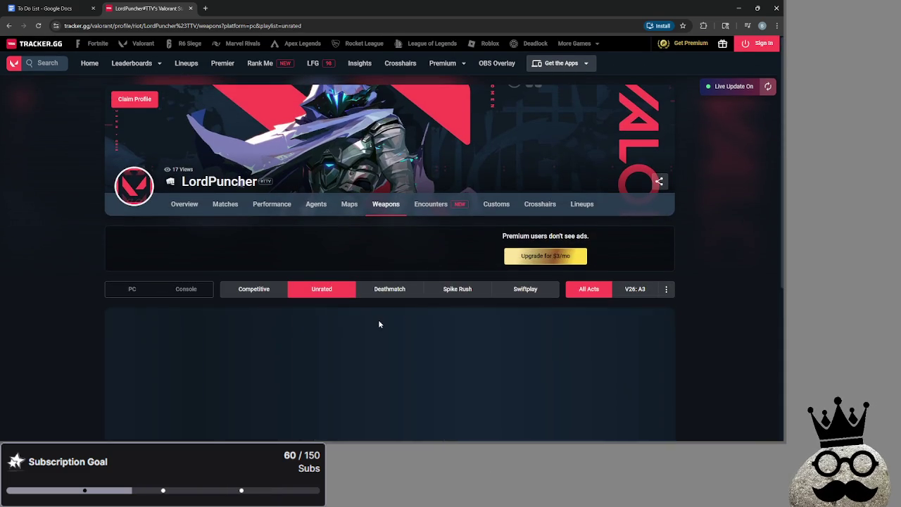
scroll(378, 320, "down", 3)
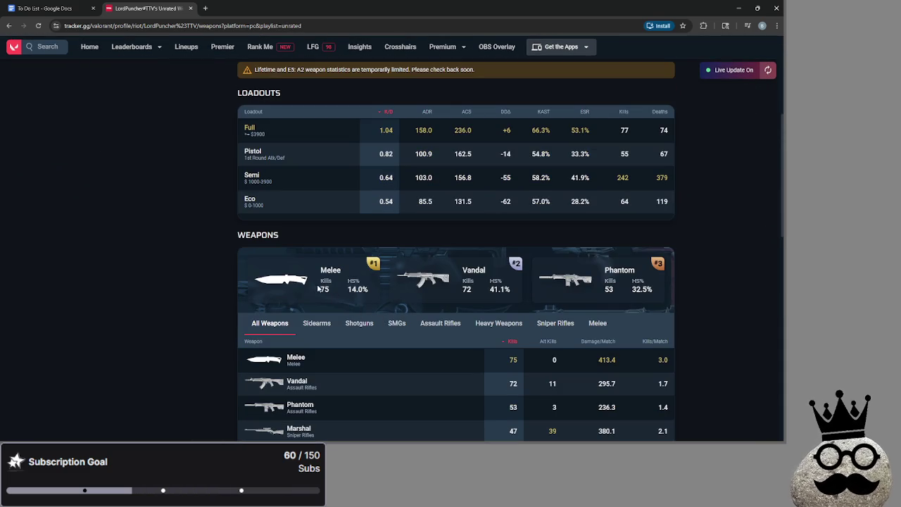
scroll(493, 337, "down", 1)
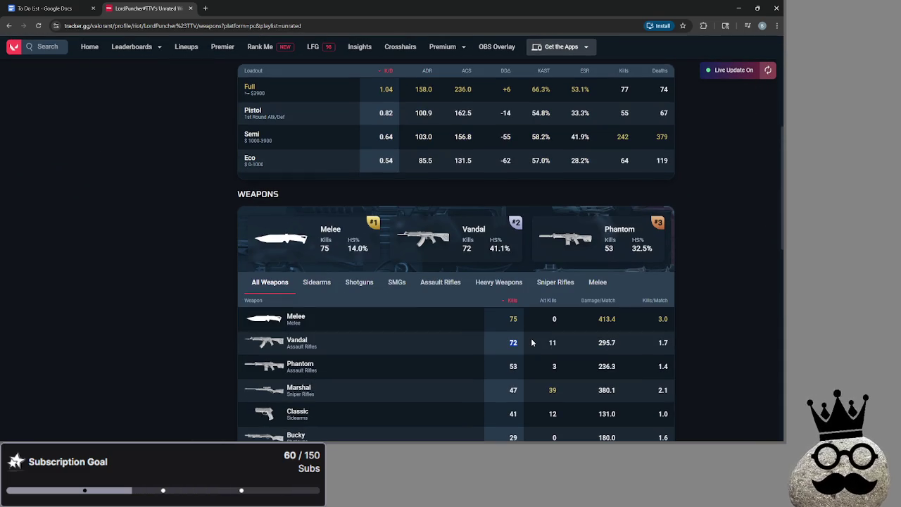
scroll(531, 342, "down", 2)
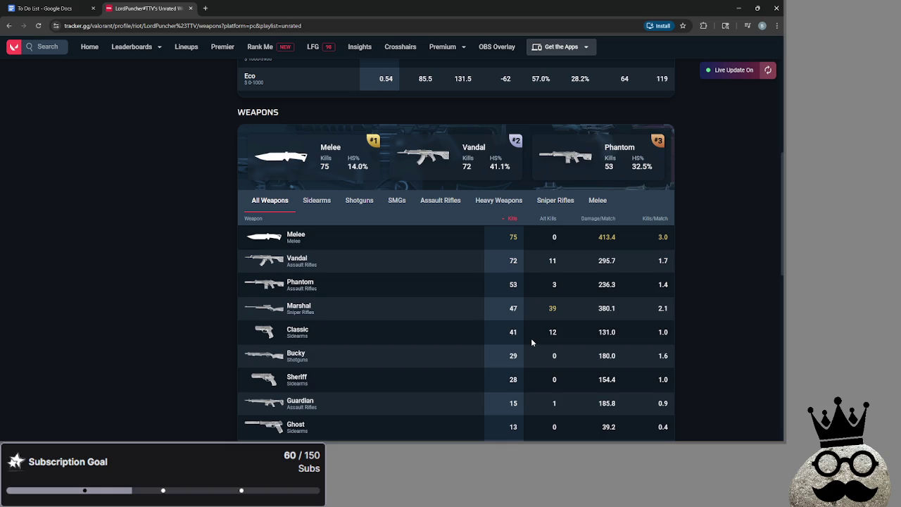
scroll(532, 342, "up", 5)
scroll(533, 341, "up", 1)
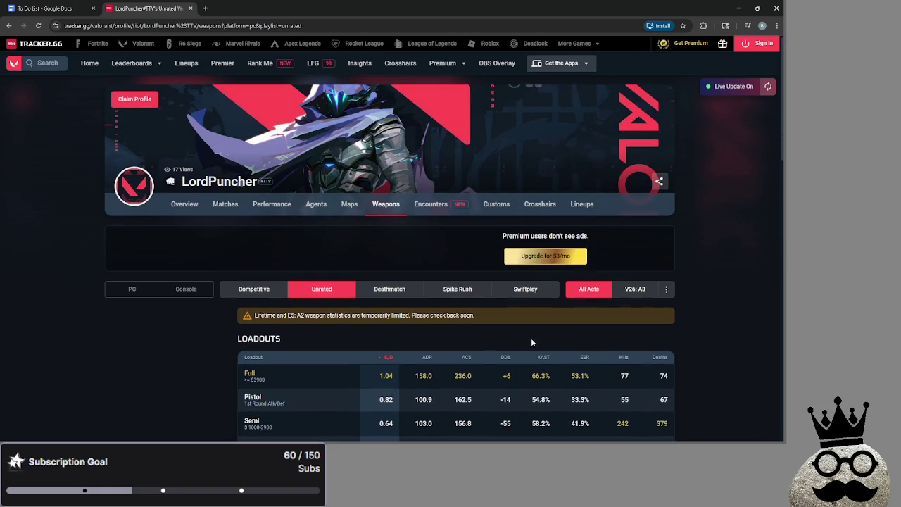
left_click(190, 8)
- Preview the Road To Diamond montage at about 16, 18 and 5 minutes, then full screen, then pause
left_click(738, 8)
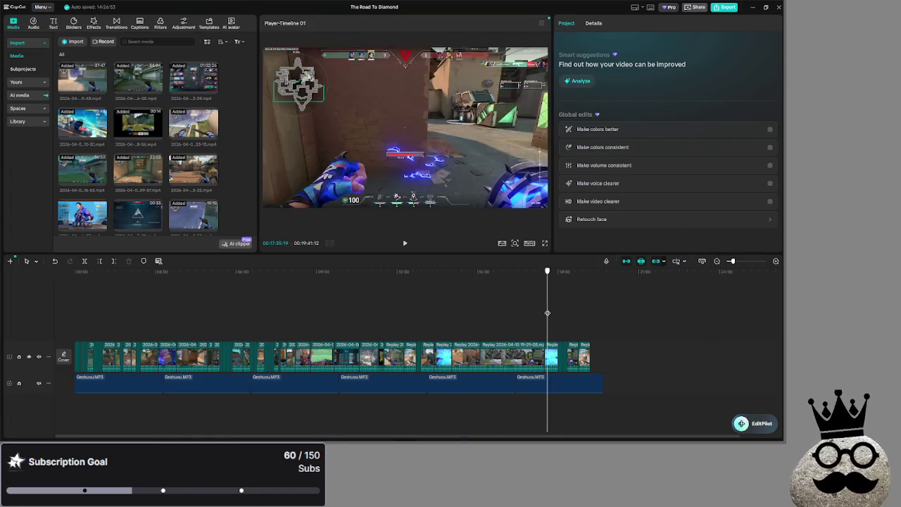
left_click(504, 321)
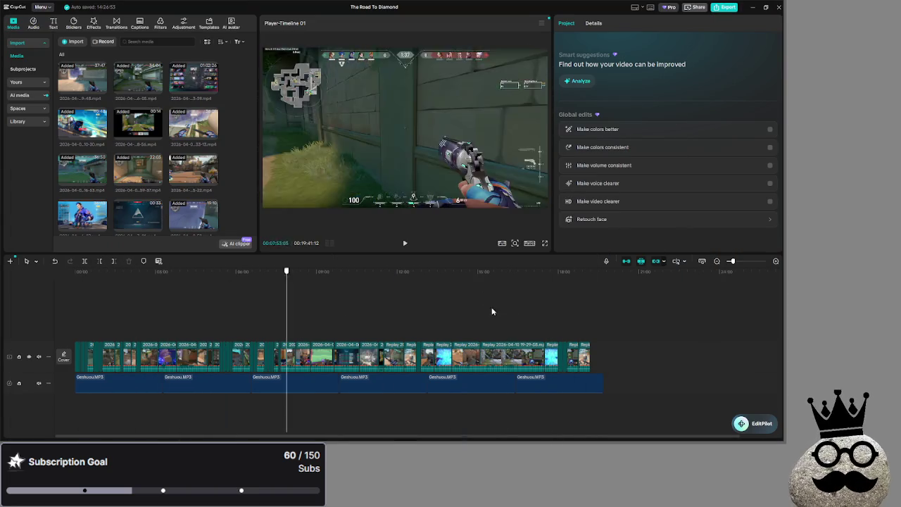
left_click(556, 310)
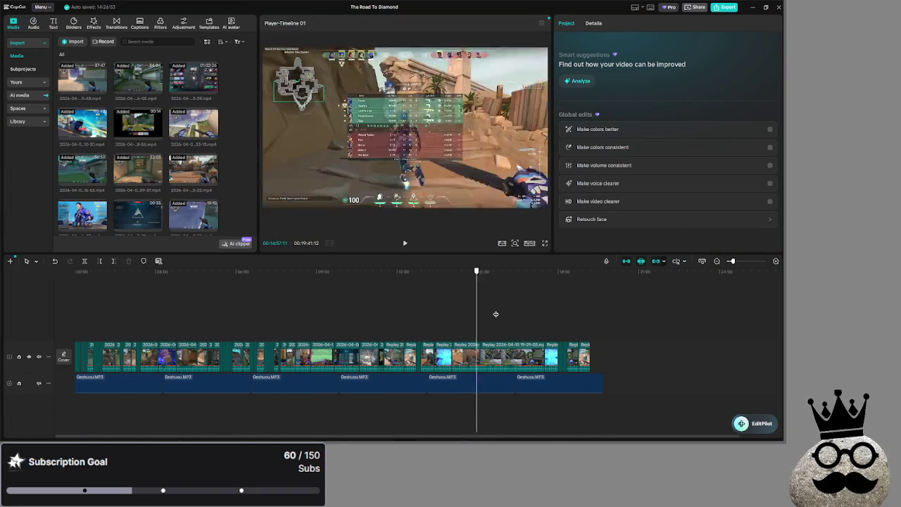
left_click(96, 330)
mouse_move(109, 313)
left_mouse_down()
mouse_move(502, 318)
mouse_move(198, 330)
mouse_move(552, 331)
mouse_move(149, 324)
mouse_move(535, 338)
mouse_move(178, 314)
mouse_move(519, 314)
mouse_move(363, 314)
mouse_move(429, 314)
mouse_move(408, 318)
mouse_move(428, 316)
mouse_move(415, 315)
left_mouse_up()
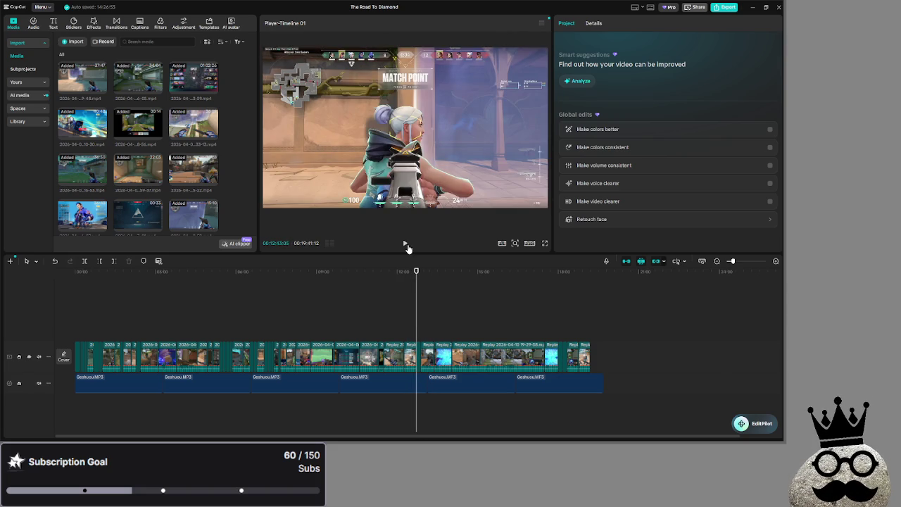
left_click(544, 243)
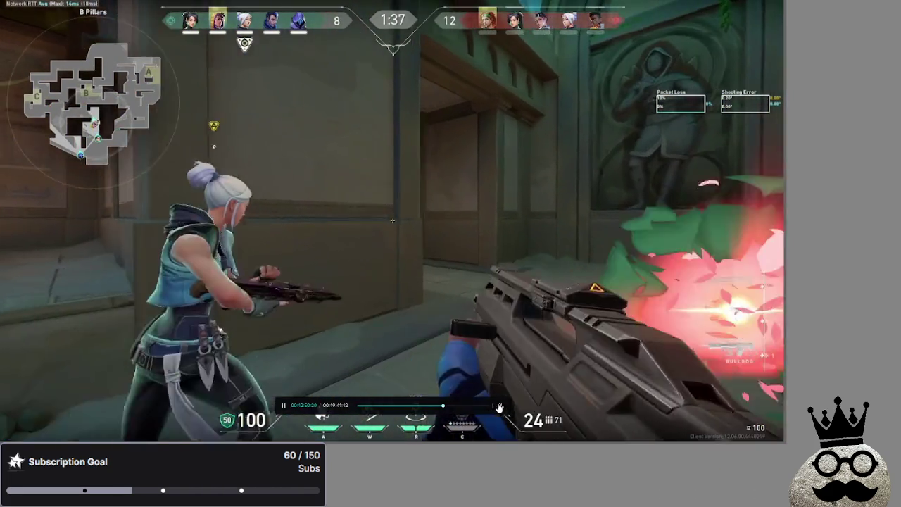
key("Escape")
key("space")
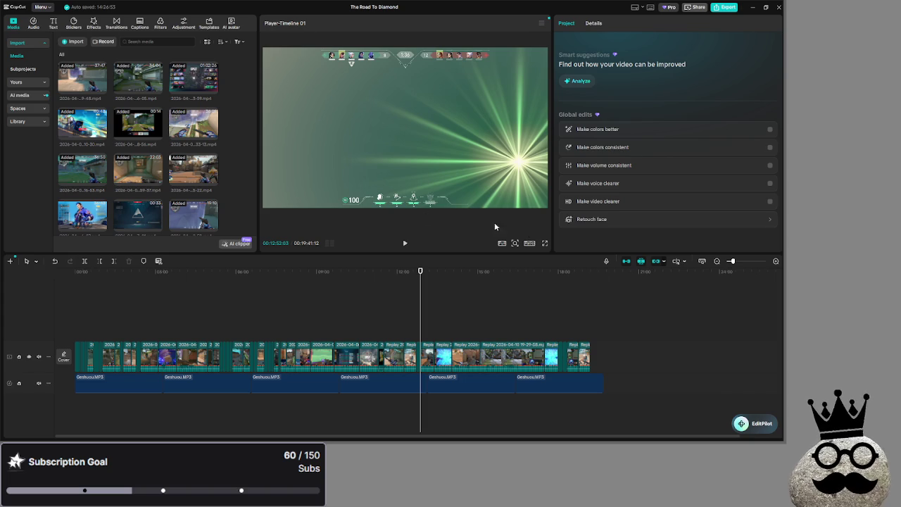
- Bring the To Do List document in front of CapCut
key("alt+Tab")
key("alt+Tab")
key("alt+Tab")
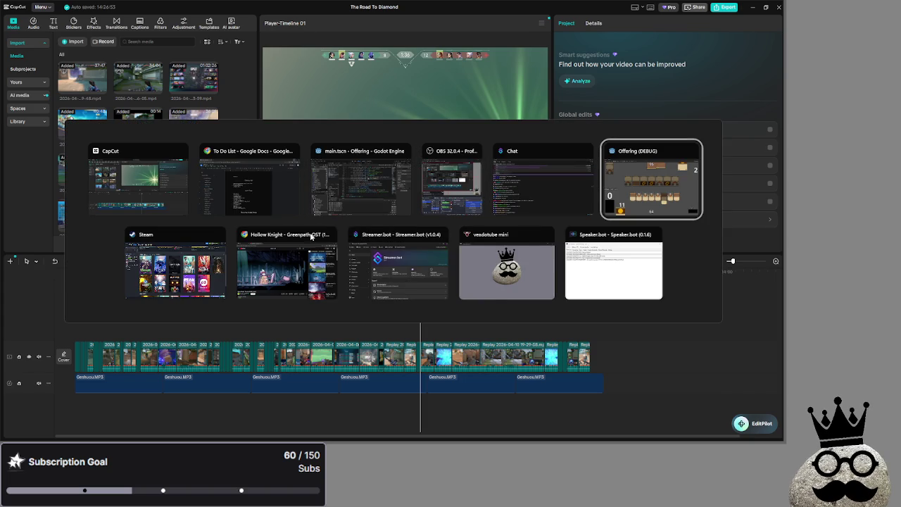
left_click(250, 180)
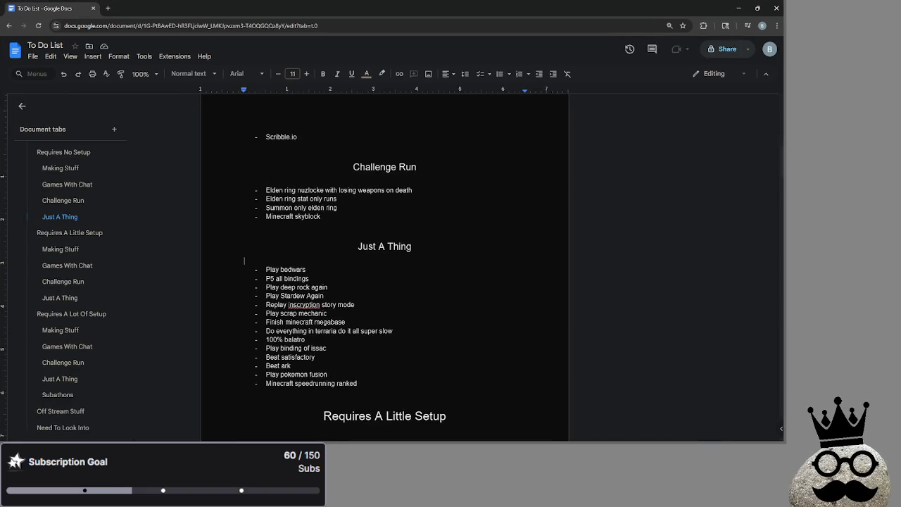
left_click(738, 7)
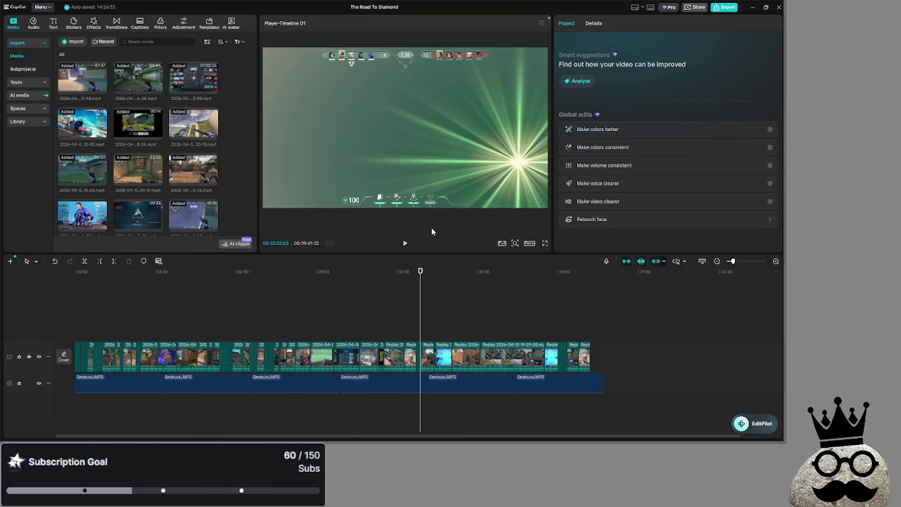
key("alt+Tab")
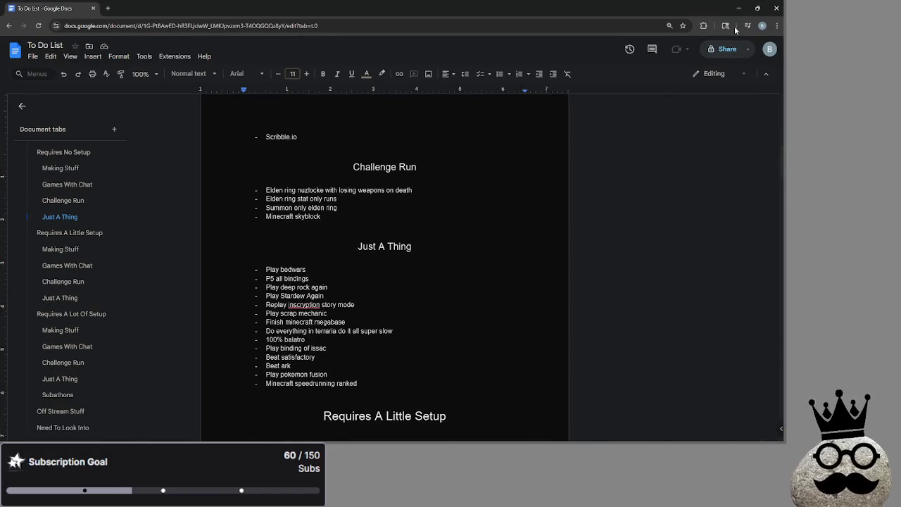
- Restore down and minimize the To Do List window so The Road To Diamond editor shows
left_click(740, 8)
left_click(697, 54)
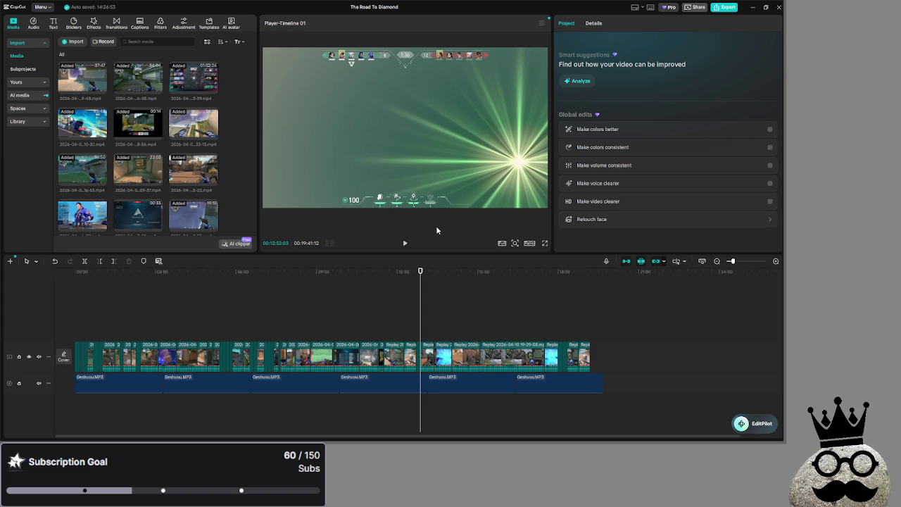
- Scrub the montage to about 15–16 minutes, then return playback to the very start
left_click_drag(453, 296, 506, 303)
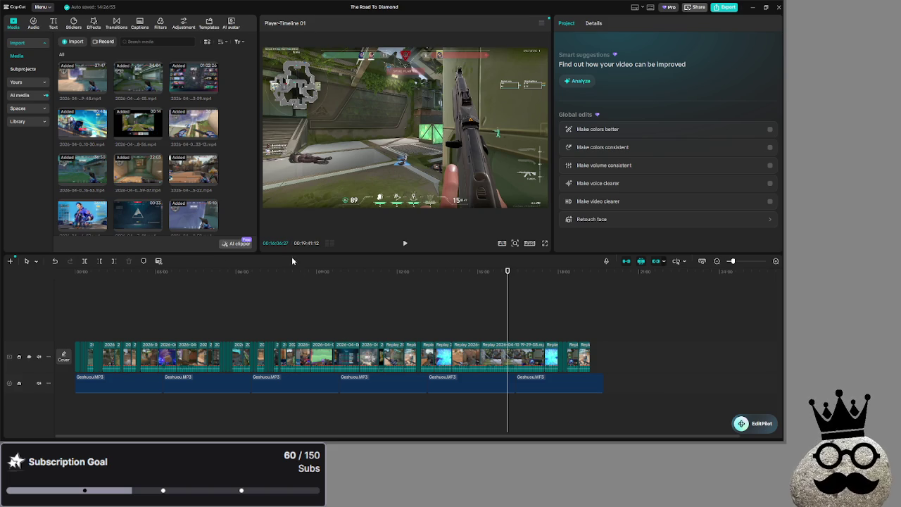
left_click(521, 317)
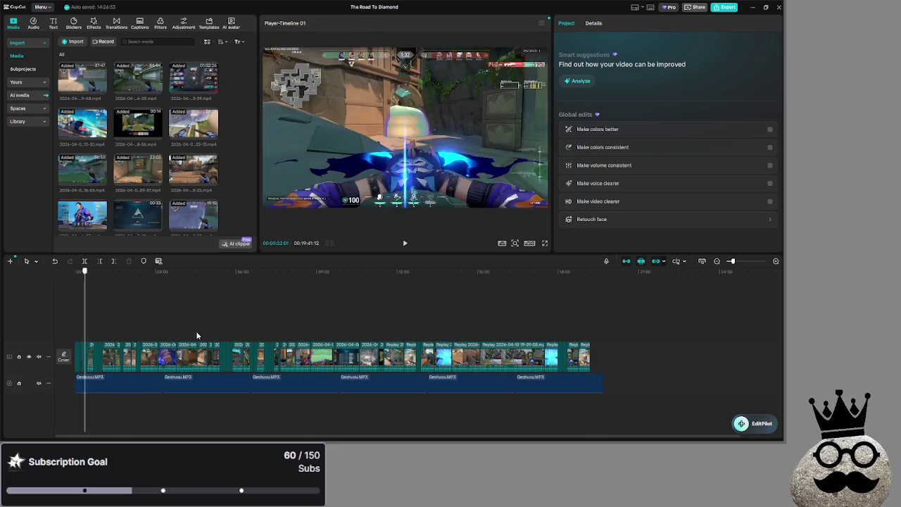
key("Home")
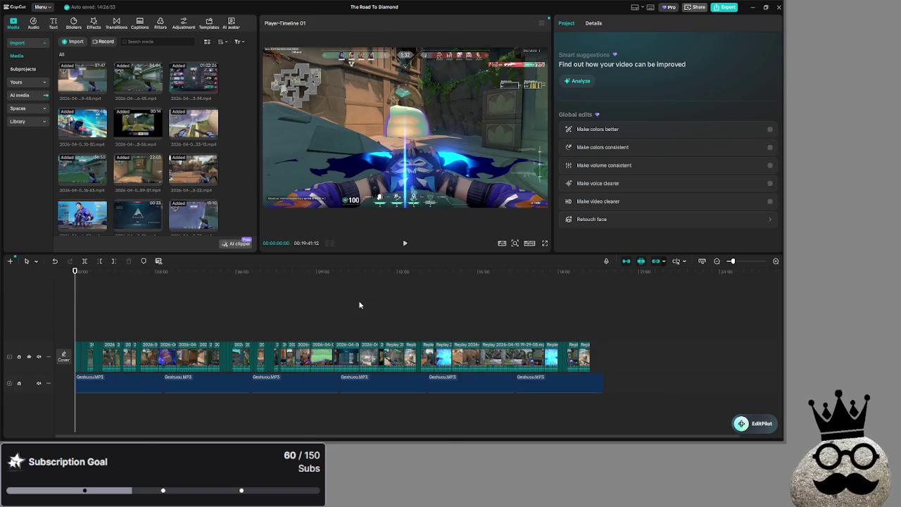
- Close The Road To Diamond project editor, leaving CapCut's home screen
key("alt+Tab")
key("alt+Tab")
key("alt+Tab")
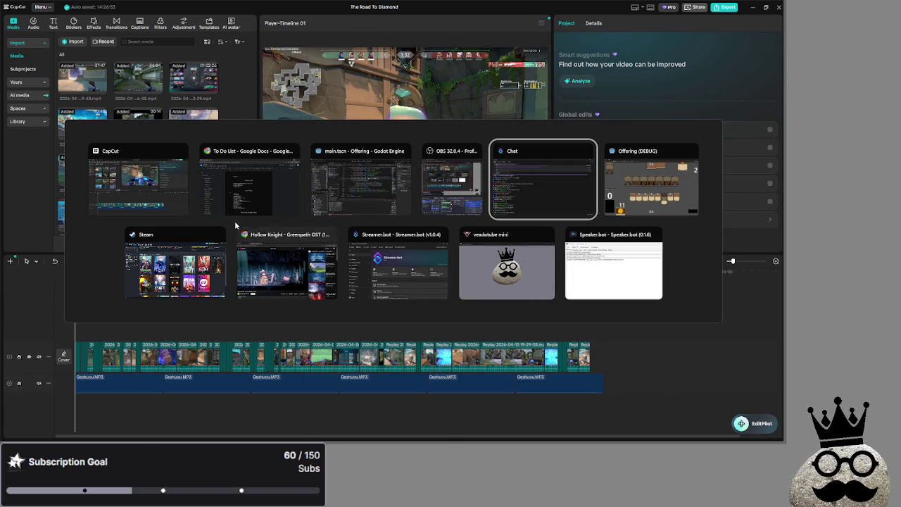
key("Escape")
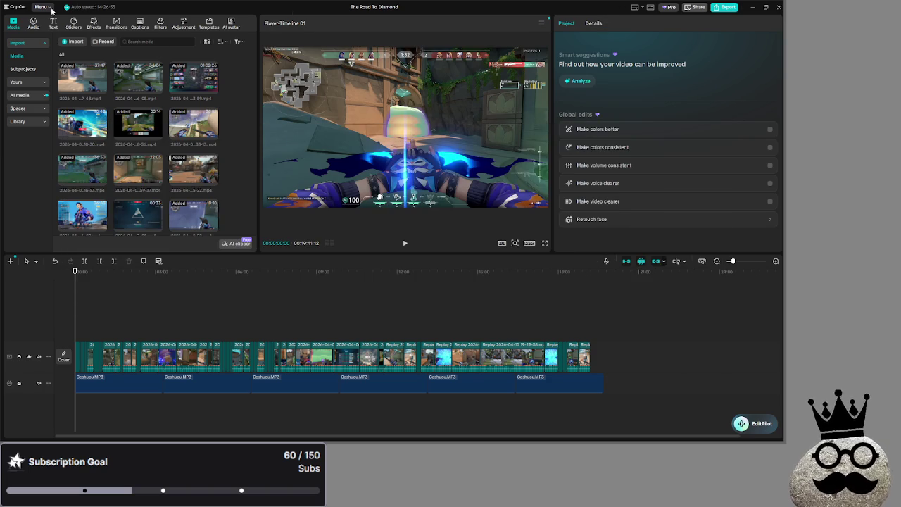
left_click(778, 7)
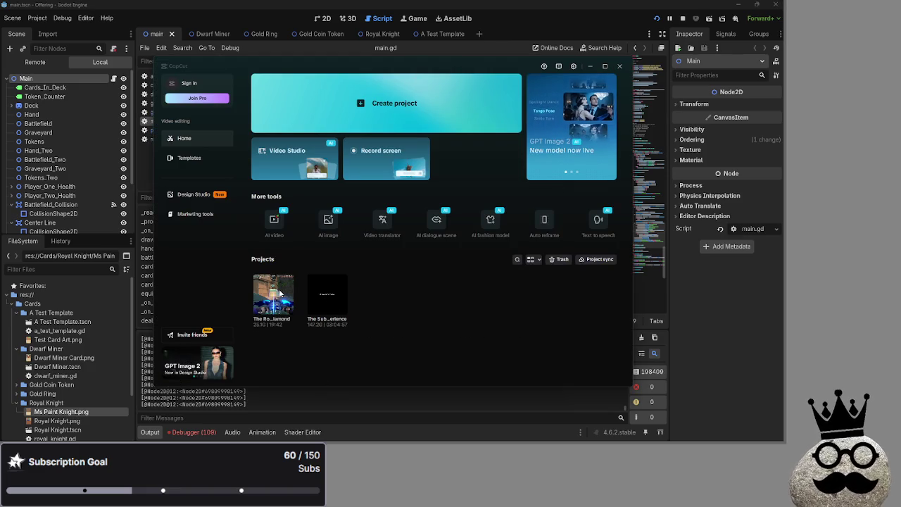
- Scroll through the script from line 303 down to empty line 345
left_click(619, 66)
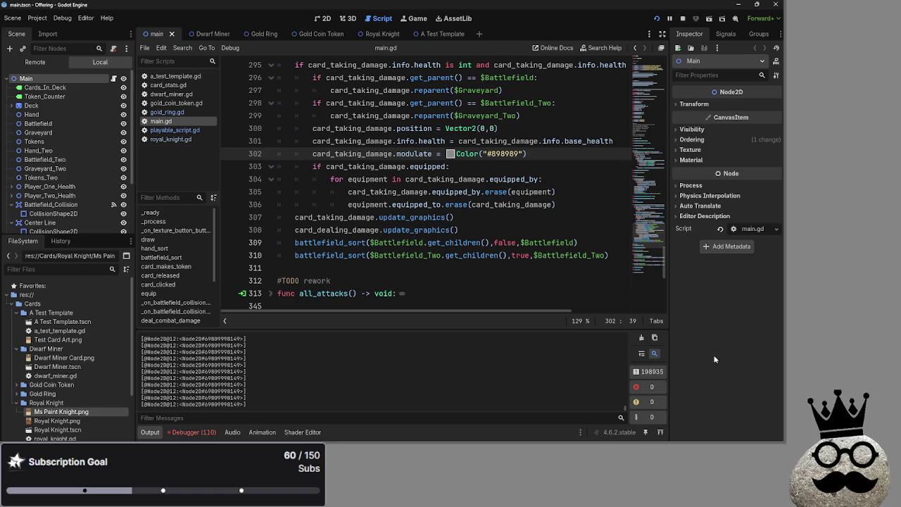
scroll(476, 270, "up", 3)
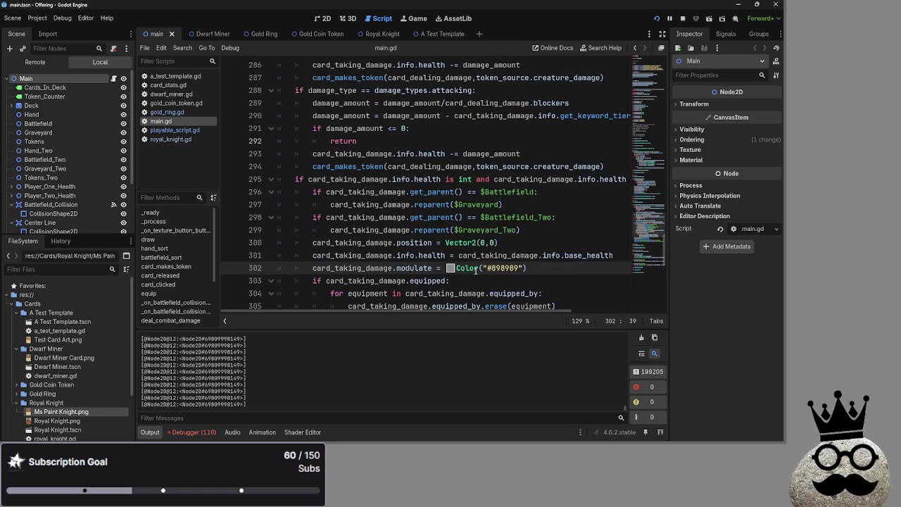
left_click(520, 290)
left_click(566, 273)
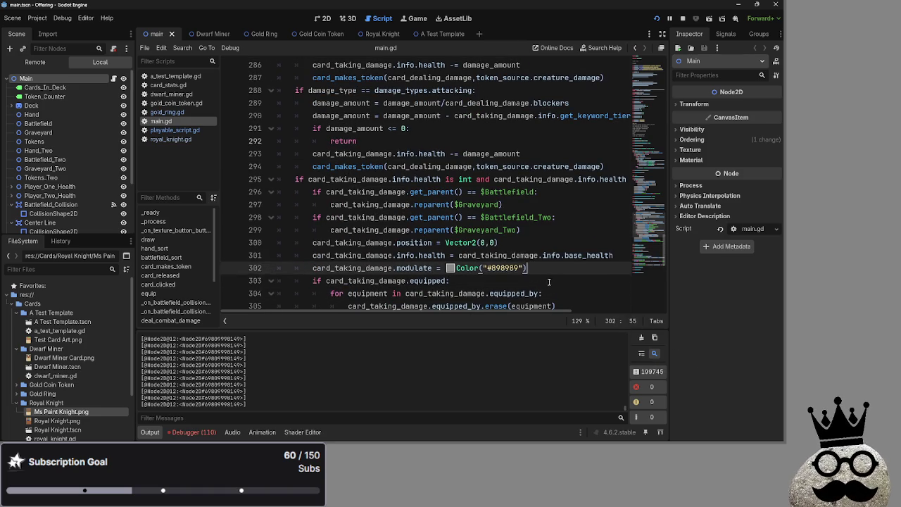
key("Down")
scroll(547, 263, "down", 1)
scroll(546, 262, "down", 1)
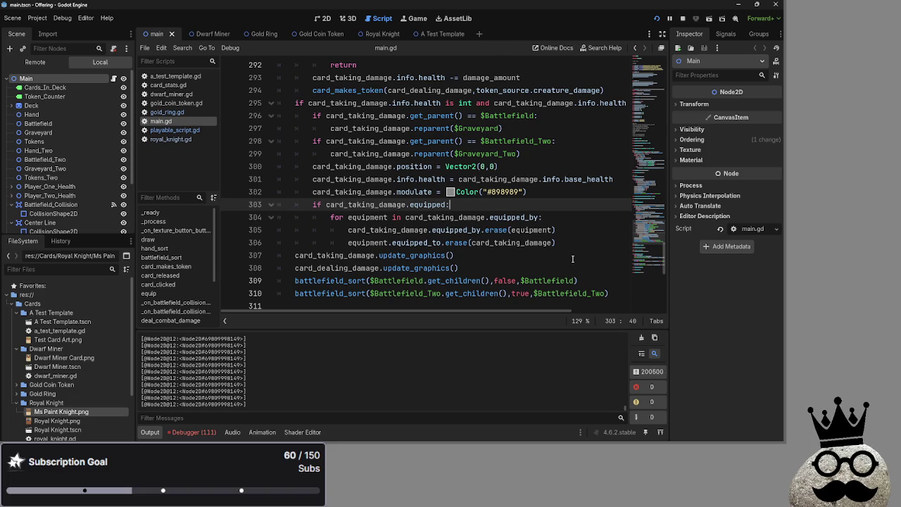
scroll(384, 276, "down", 4)
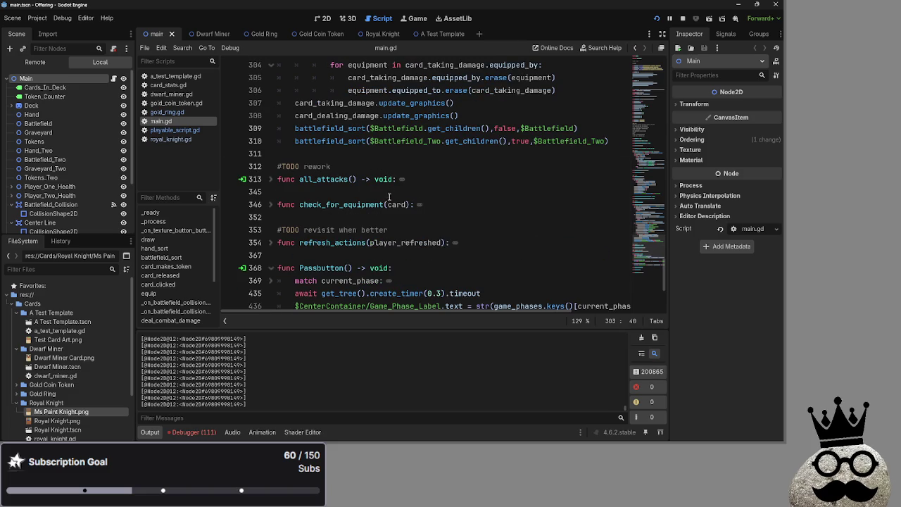
left_click(355, 190)
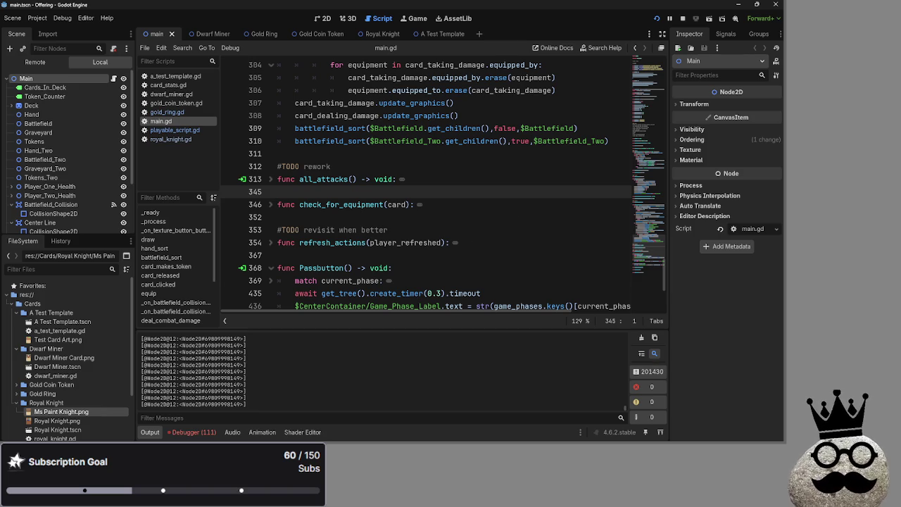
- Inspect the first TOO_MANY_MESSAGES debugger error, back to Stack Trace, then show the 2D main scene
left_click(204, 430)
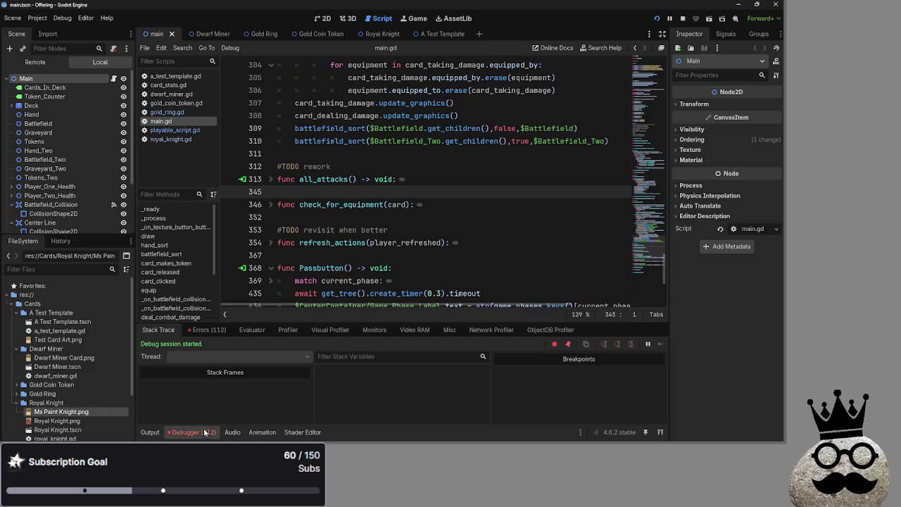
left_click(206, 330)
double_click(341, 360)
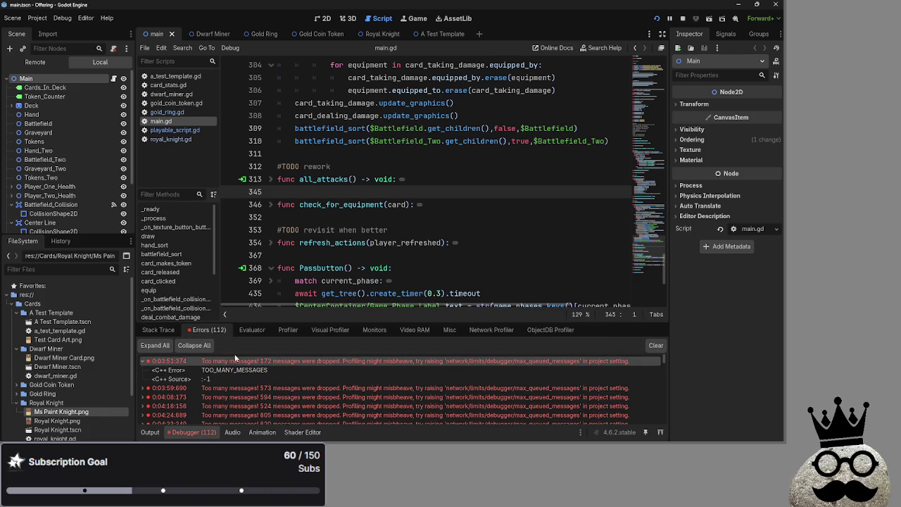
scroll(354, 372, "down", 3)
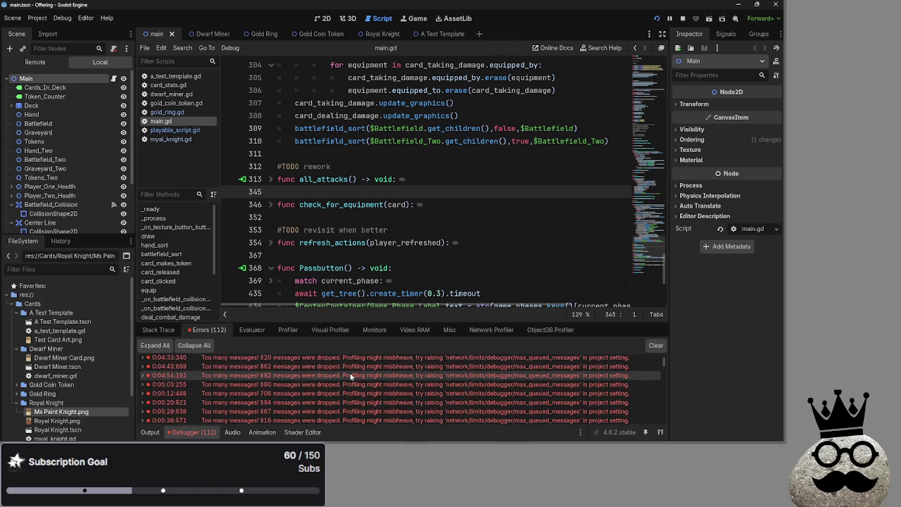
left_click(169, 330)
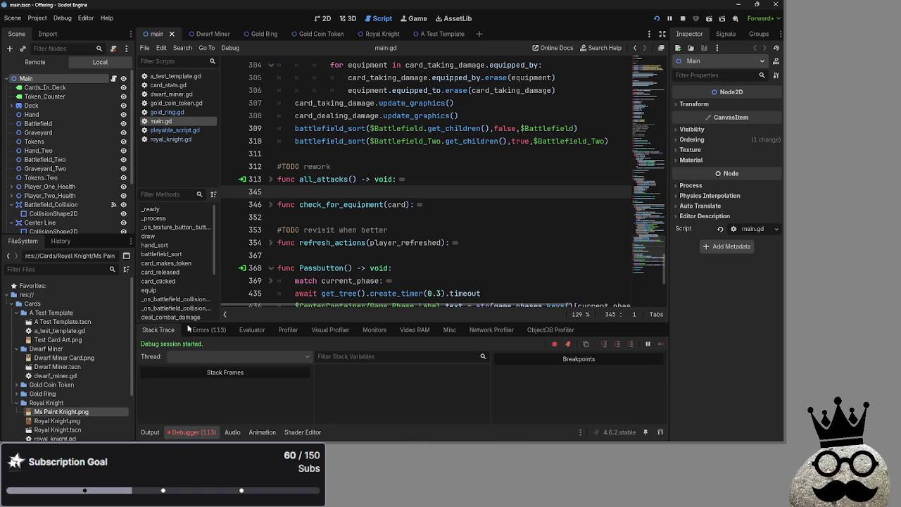
scroll(577, 281, "up", 5)
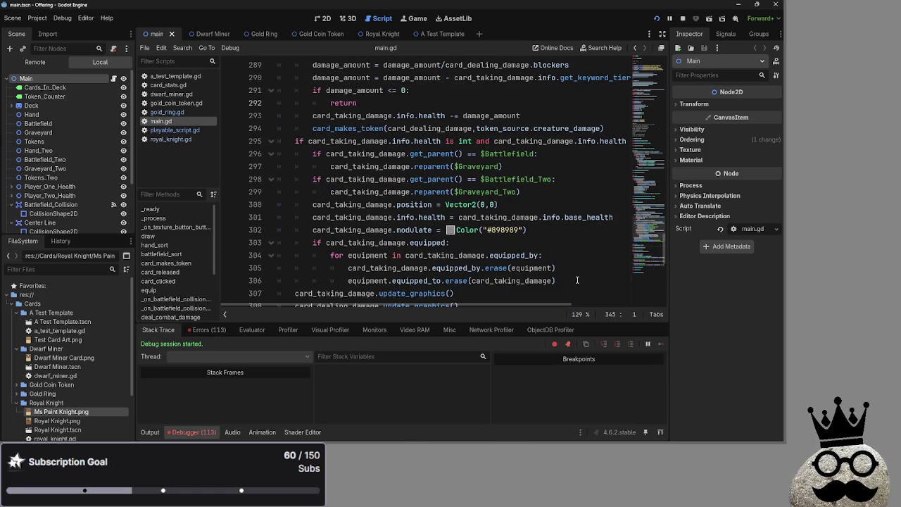
left_click(324, 19)
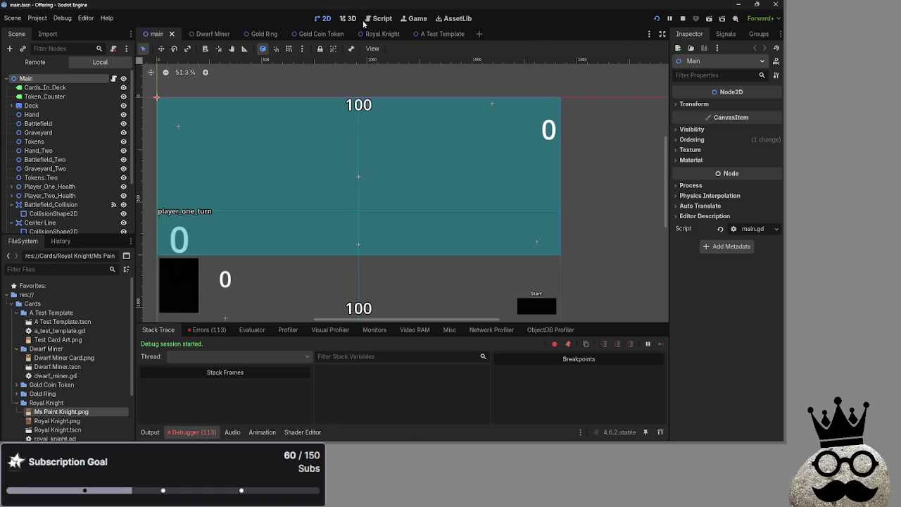
- Open playable_script.gd and review its _process card-held and equipment positioning code, lines 41–59
left_click(380, 18)
scroll(420, 132, "down", 2)
scroll(451, 211, "up", 20)
scroll(466, 242, "up", 20)
left_click(176, 130)
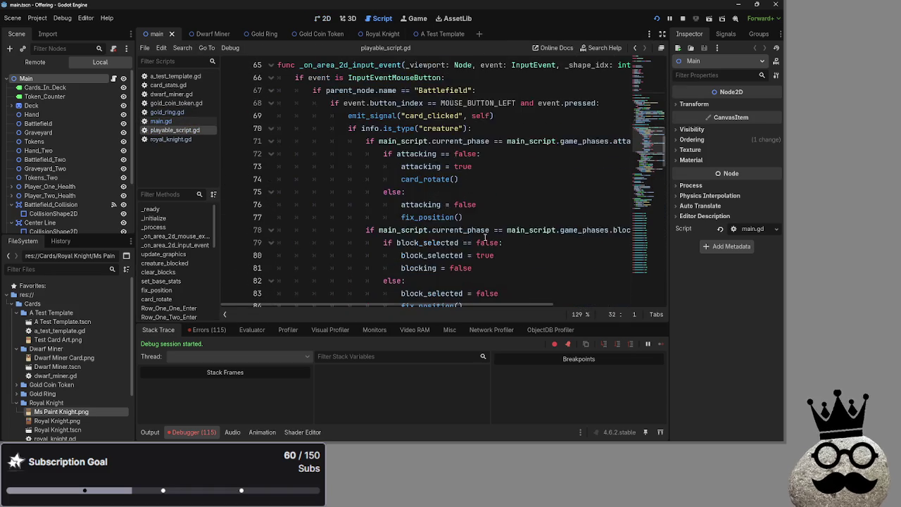
scroll(485, 237, "up", 10)
scroll(484, 238, "down", 2)
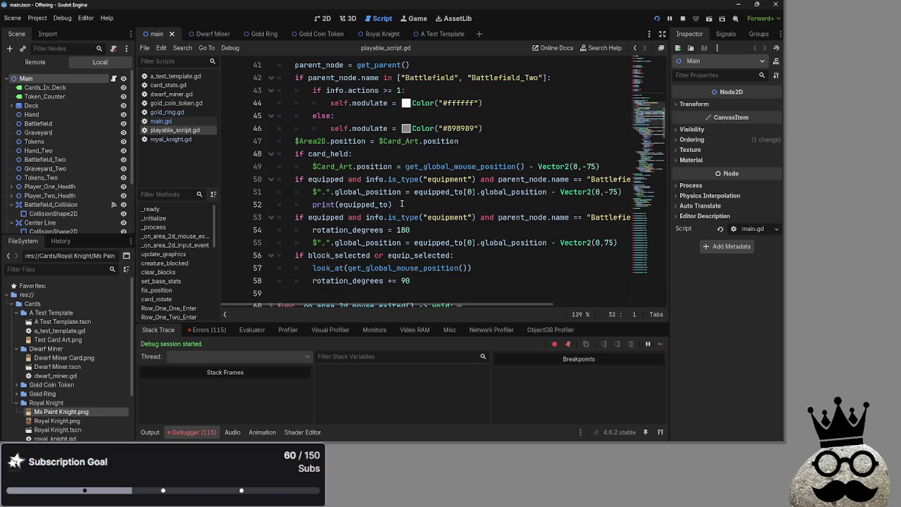
mouse_move(481, 307)
left_mouse_down()
mouse_move(551, 304)
mouse_move(481, 306)
left_mouse_up()
scroll(459, 295, "up", 2)
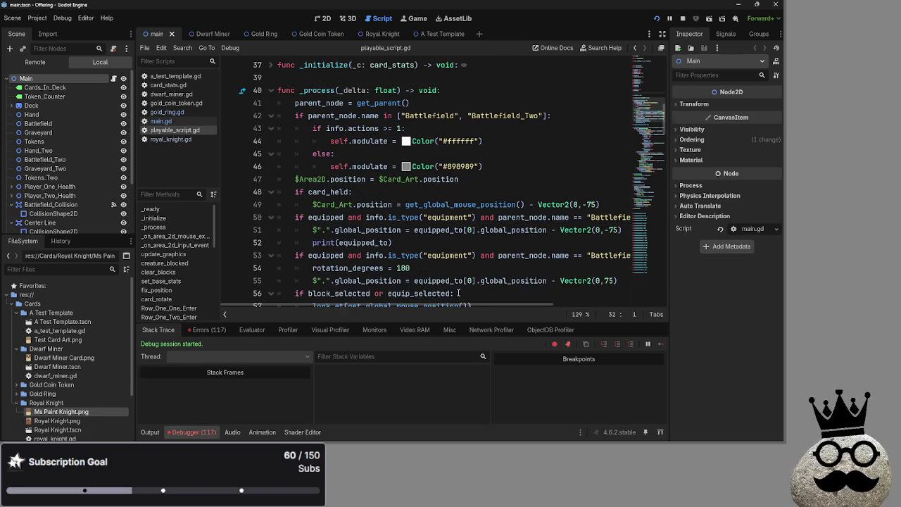
scroll(459, 295, "down", 2)
mouse_move(467, 308)
left_mouse_down()
mouse_move(502, 308)
mouse_move(463, 311)
mouse_move(483, 308)
left_mouse_up()
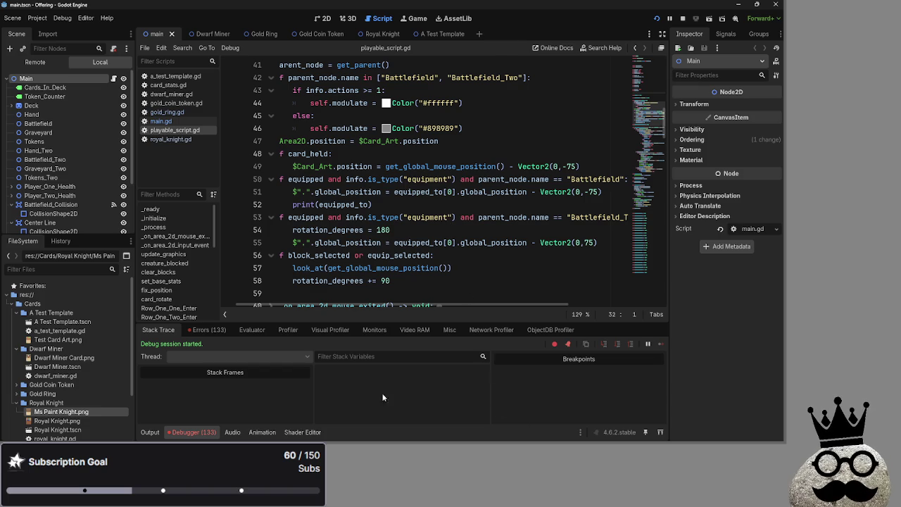
mouse_move(352, 255)
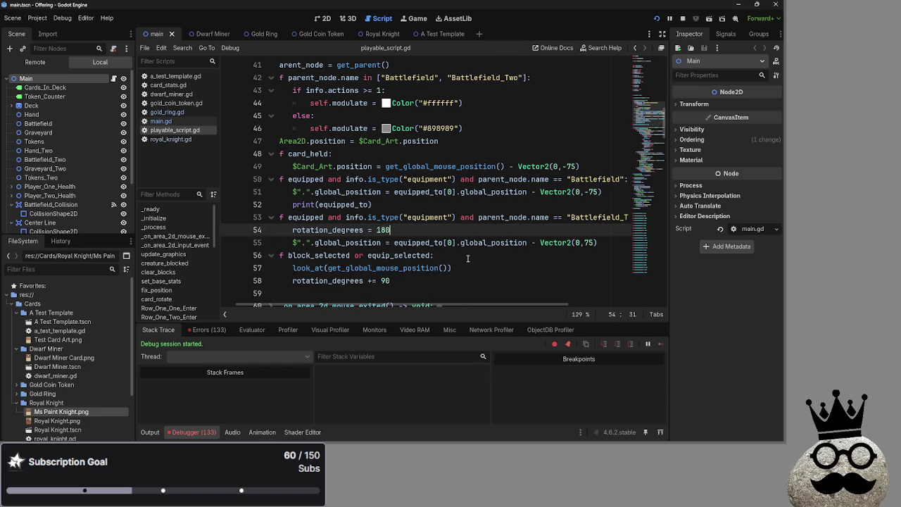
left_click(463, 254)
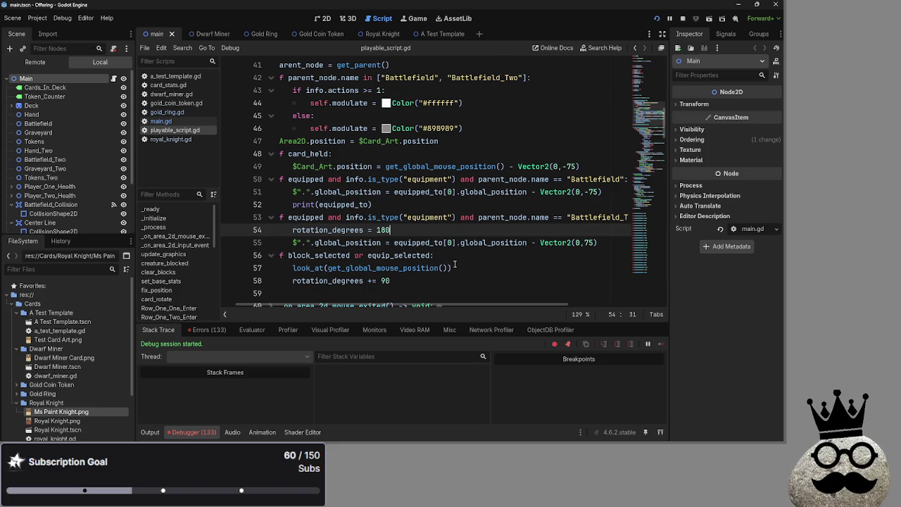
left_click(400, 296)
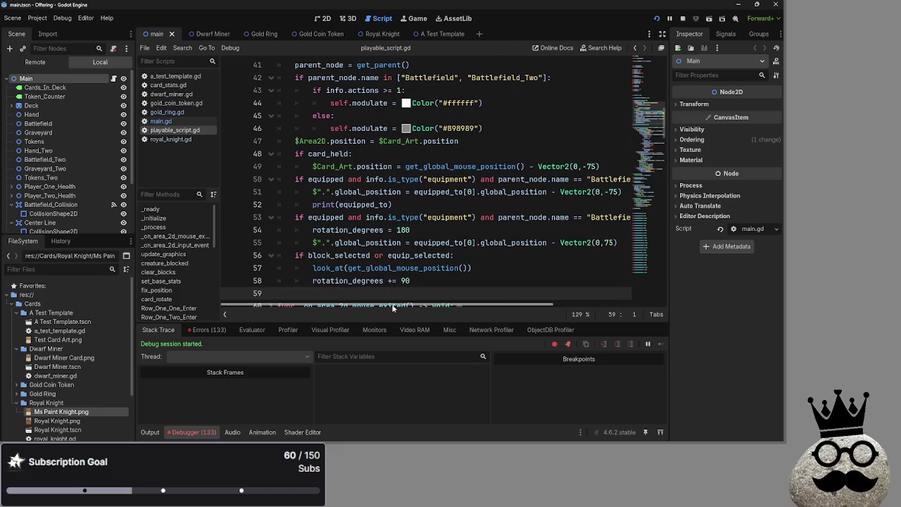
scroll(387, 289, "down", 2)
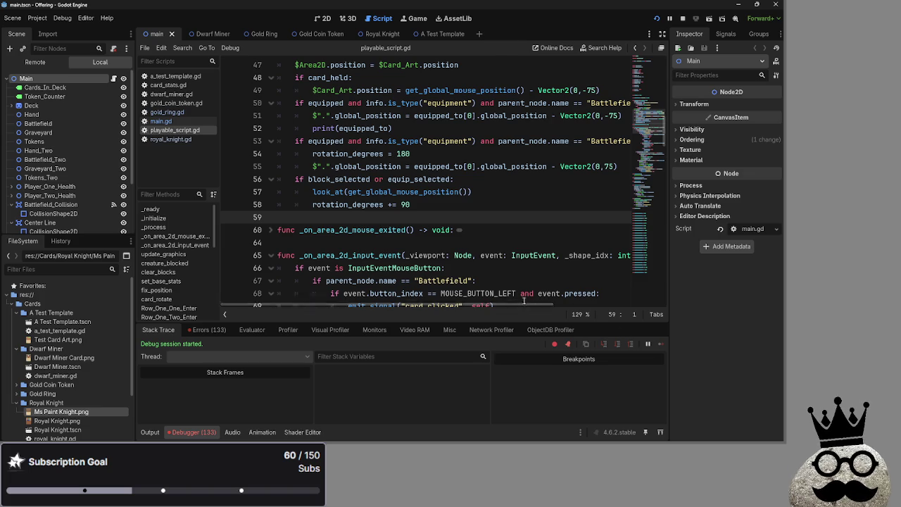
scroll(372, 242, "up", 1)
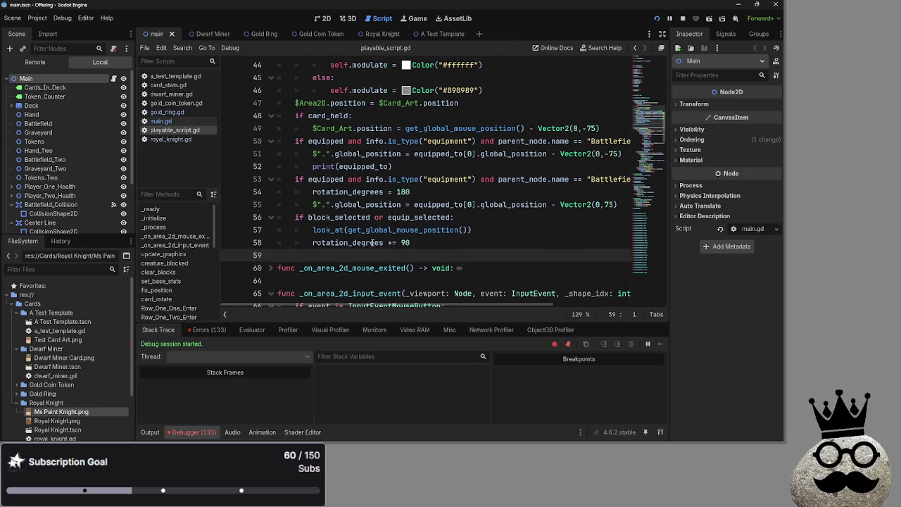
scroll(464, 253, "up", 2)
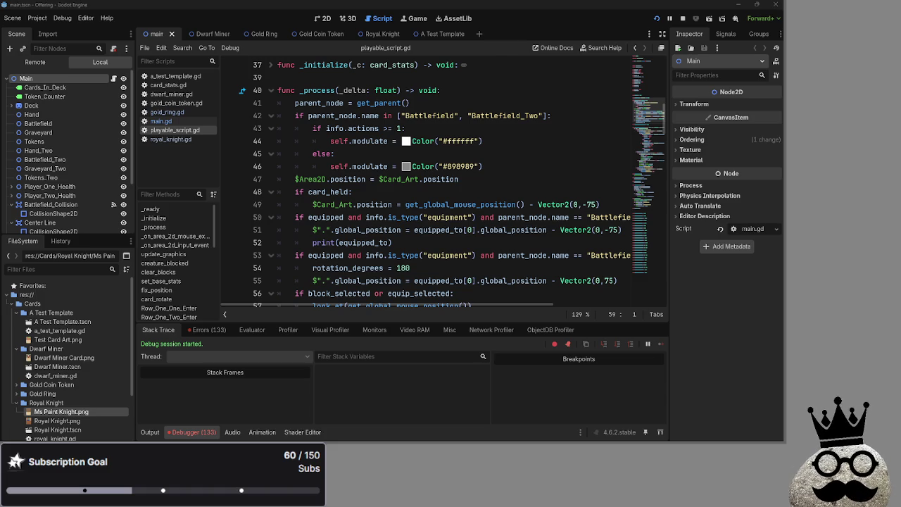
key("alt+Tab")
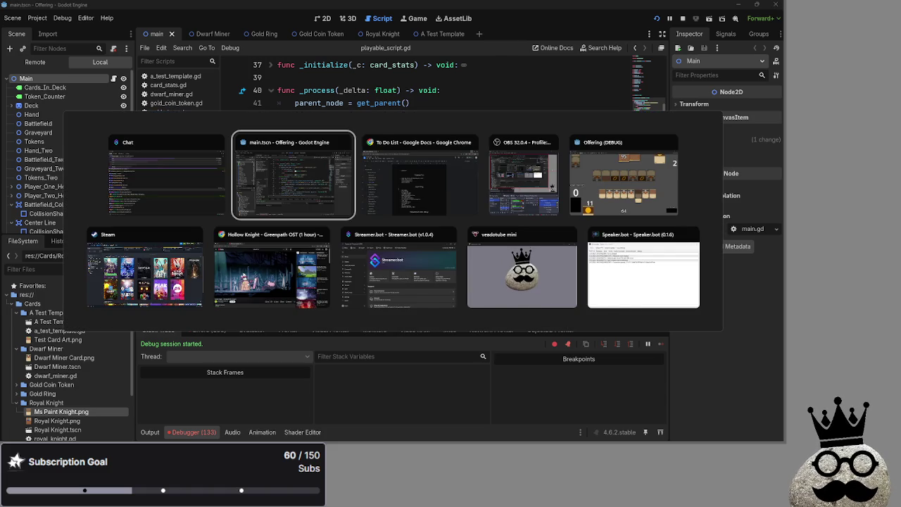
key("alt+Tab")
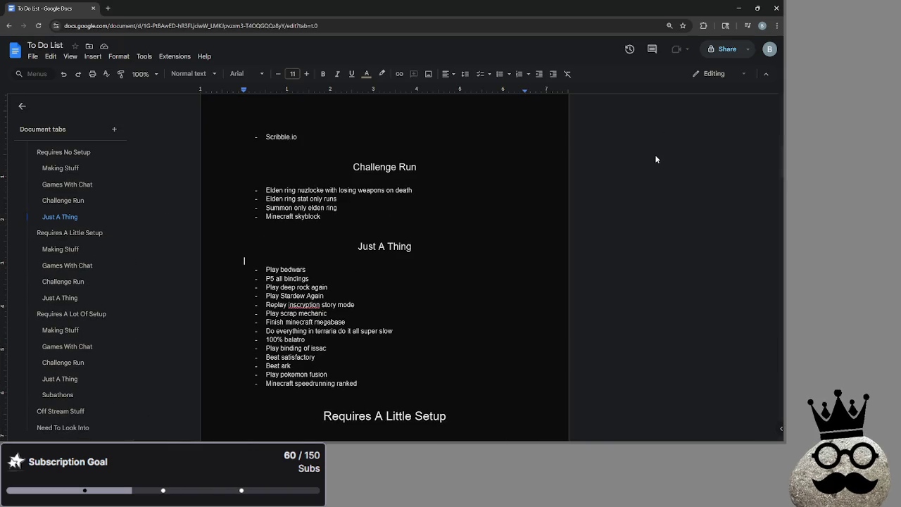
scroll(433, 207, "down", 2)
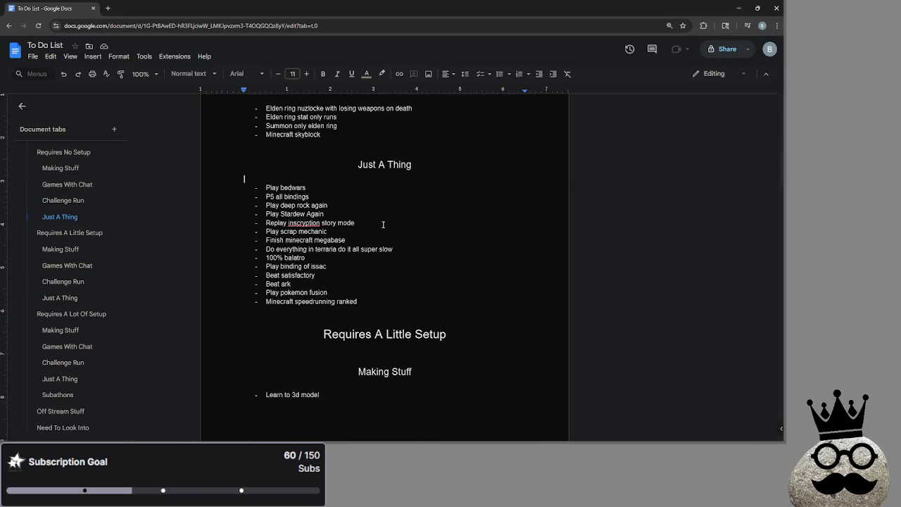
left_click(738, 8)
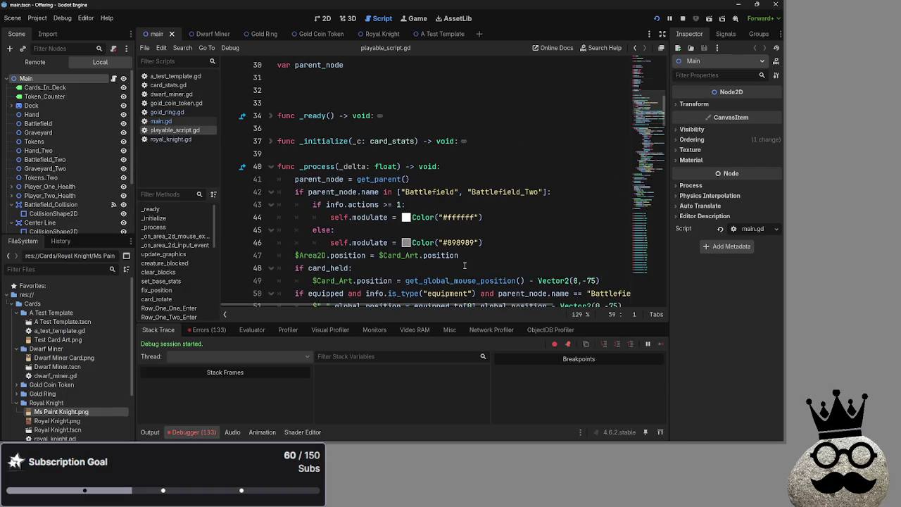
- Switch from the Godot editor to the Steam game library
key("alt+Tab")
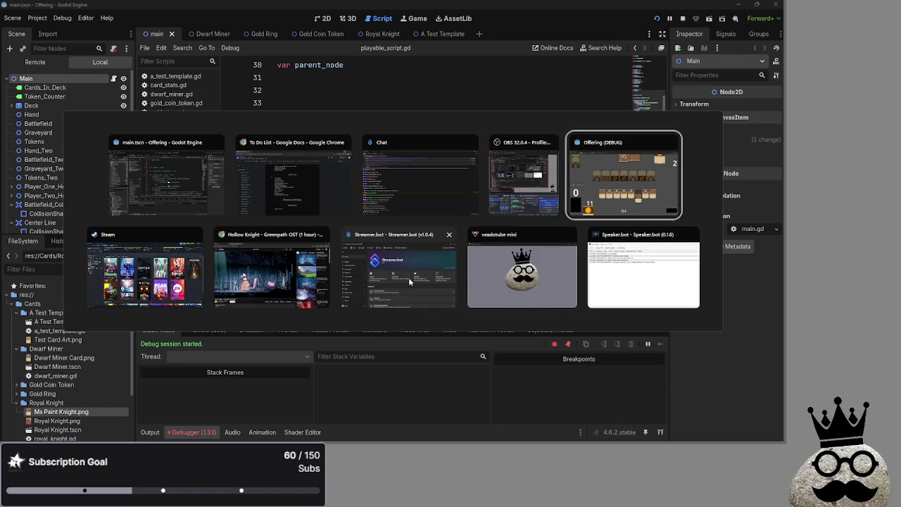
key("Escape")
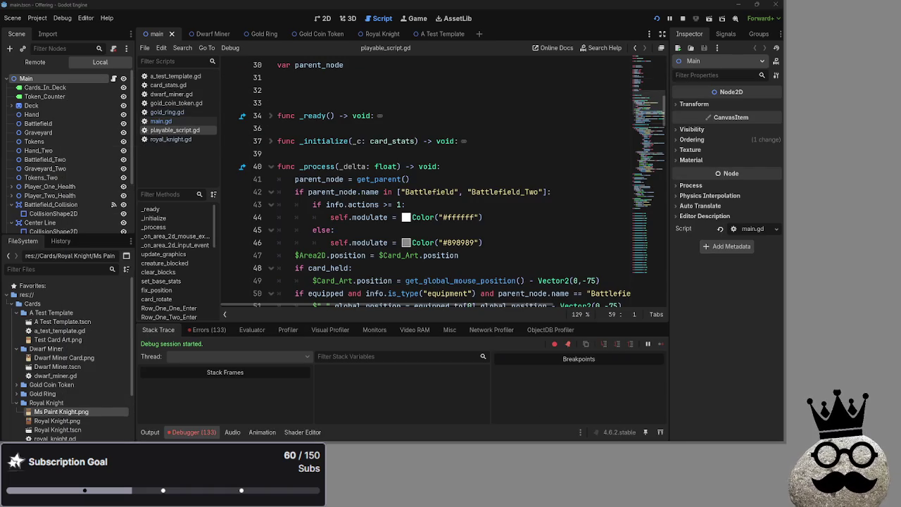
key("alt+Tab")
scroll(576, 315, "down", 5)
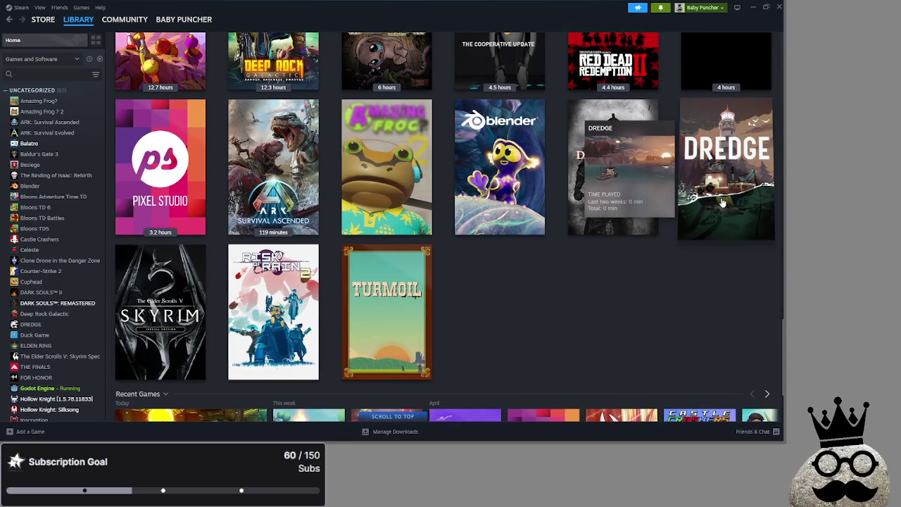
- View the DREDGE game page in Steam
left_click(722, 203)
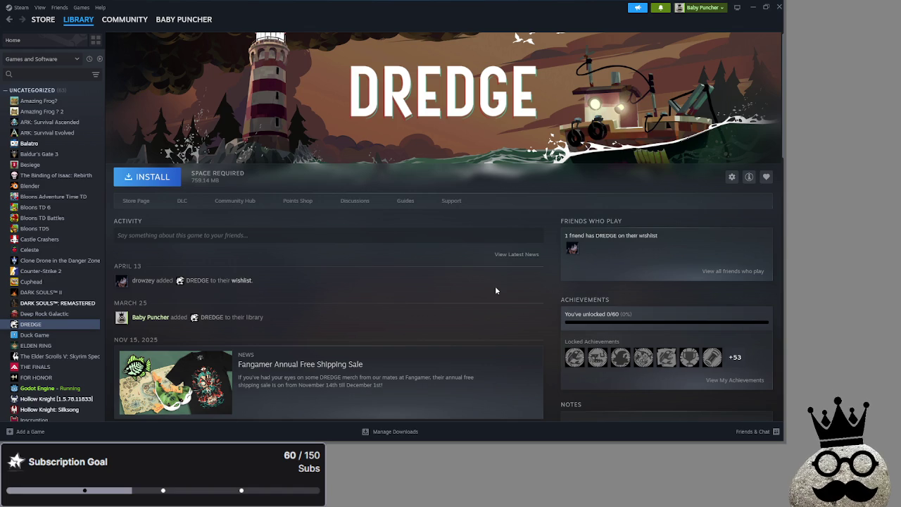
scroll(495, 290, "down", 3)
mouse_move(570, 200)
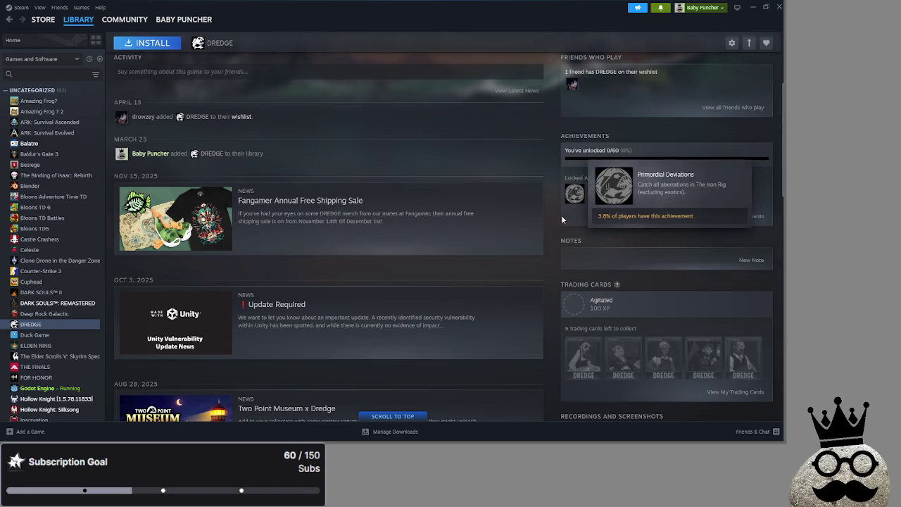
scroll(542, 296, "up", 3)
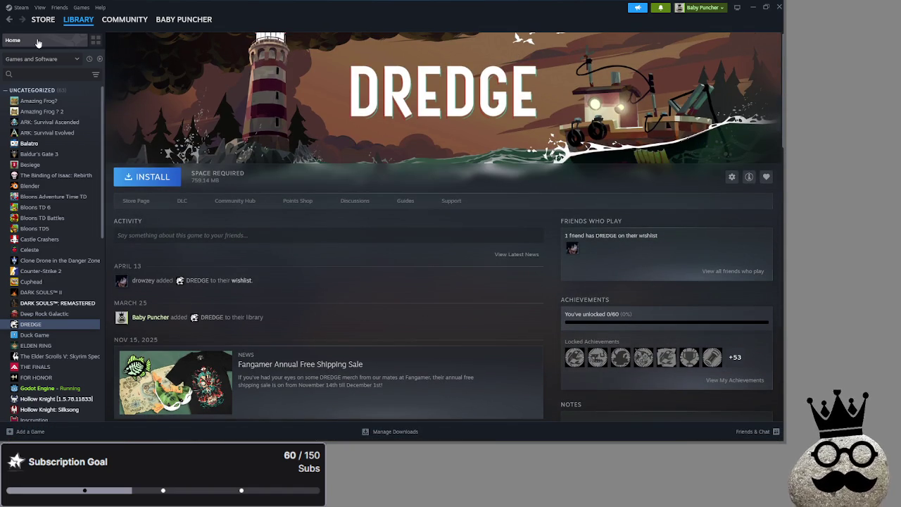
- Filter the library home grid down to 11 games and minimize Steam
left_click(77, 40)
left_click(100, 59)
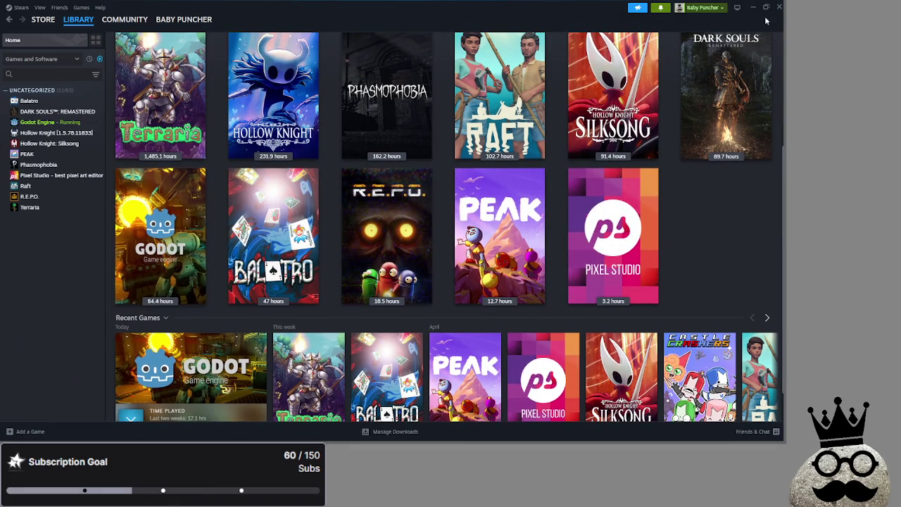
left_click(749, 8)
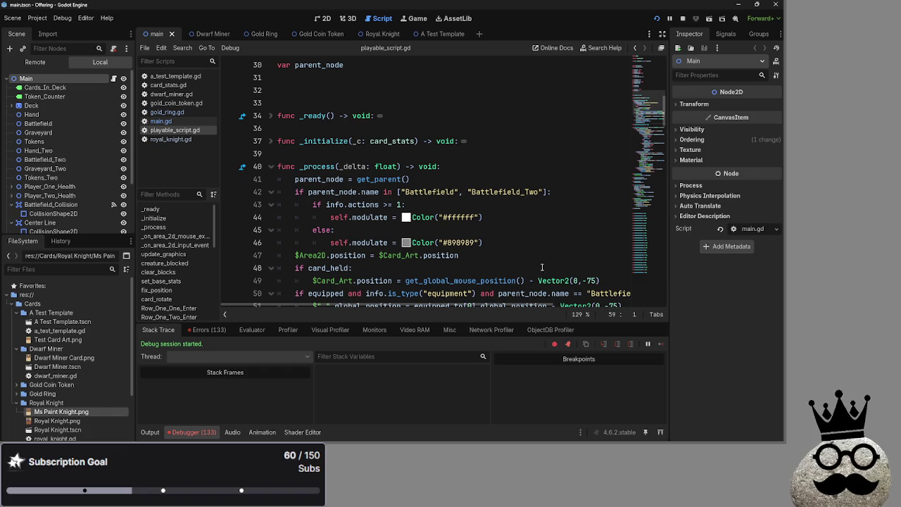
- Add print(equipped_to) as line 56 after the Battlefield_Two block, then stop the debug session
scroll(455, 207, "down", 2)
left_click(461, 194)
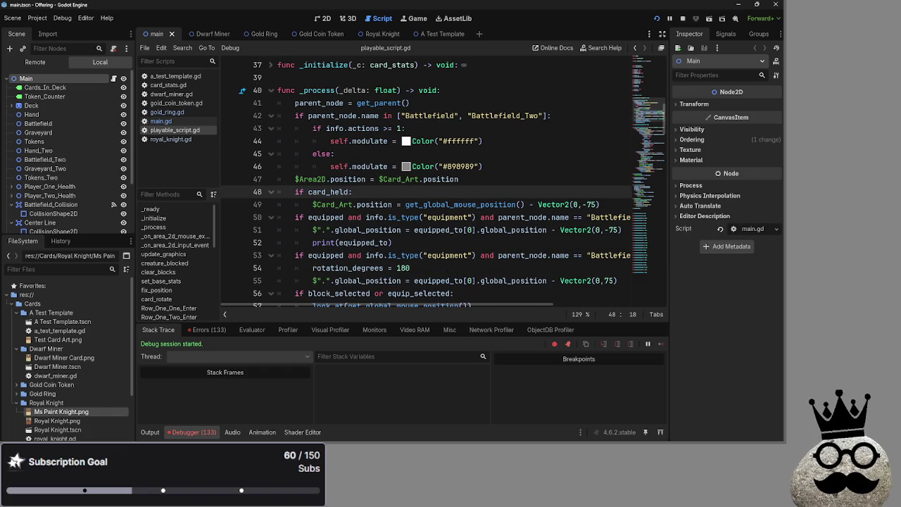
scroll(412, 215, "down", 2)
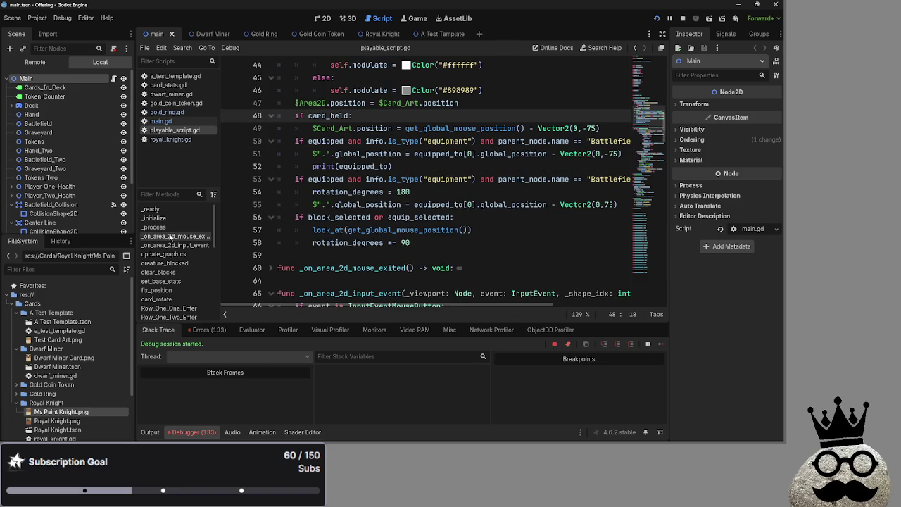
left_click(430, 192)
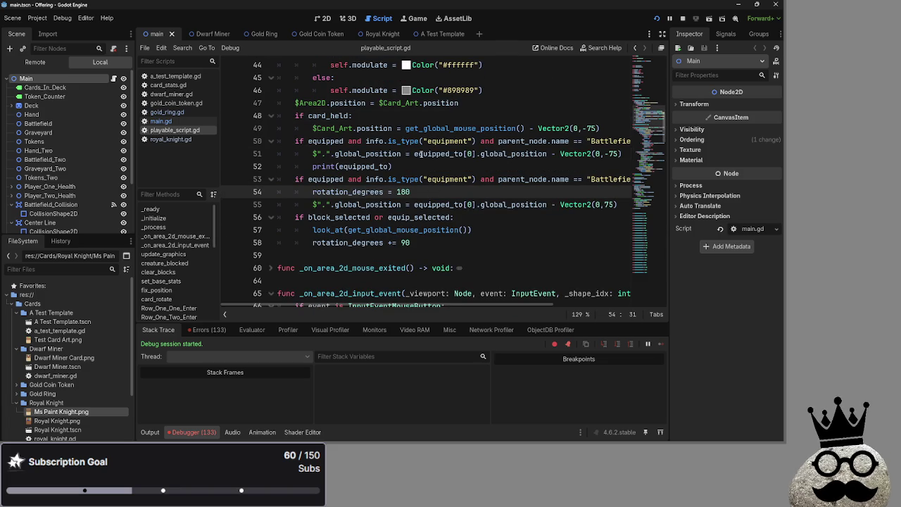
mouse_move(441, 305)
left_mouse_down()
mouse_move(487, 301)
mouse_move(474, 299)
left_mouse_up()
key("Down")
key("End")
key("Return")
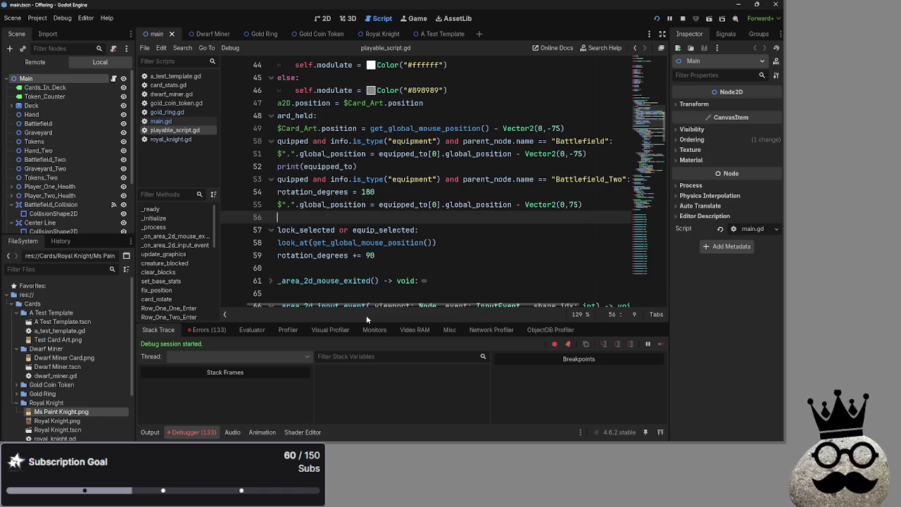
type("print(equipped_to")
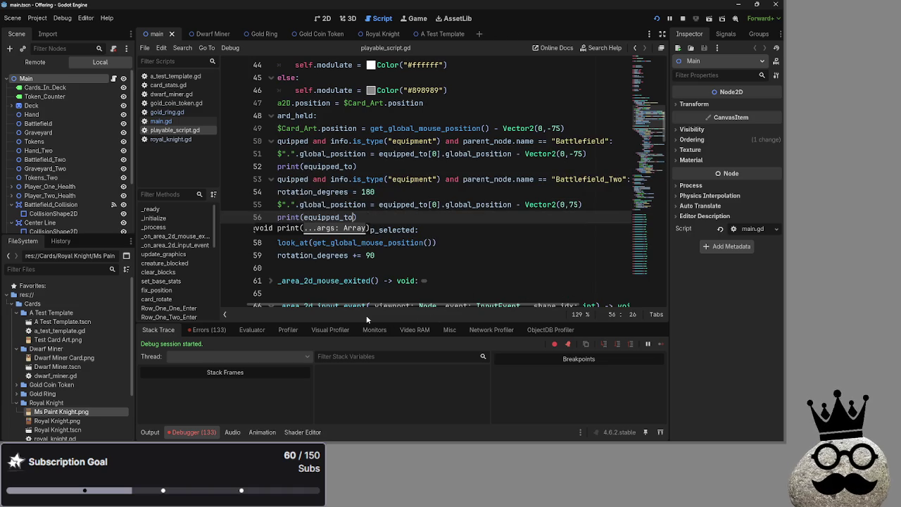
left_click(442, 242)
left_click(683, 18)
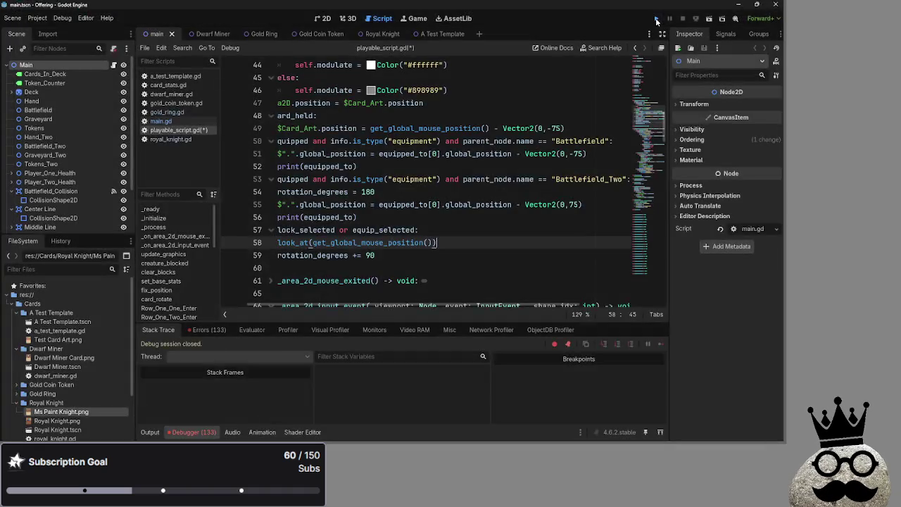
- Relaunch the game, empty the deck and play viking, ring and brown cards onto the board
left_click(656, 20)
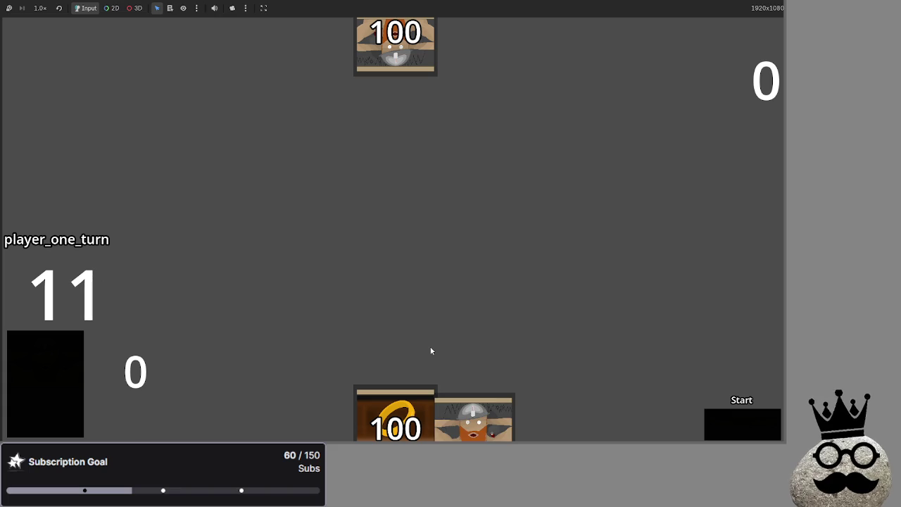
left_click(398, 331)
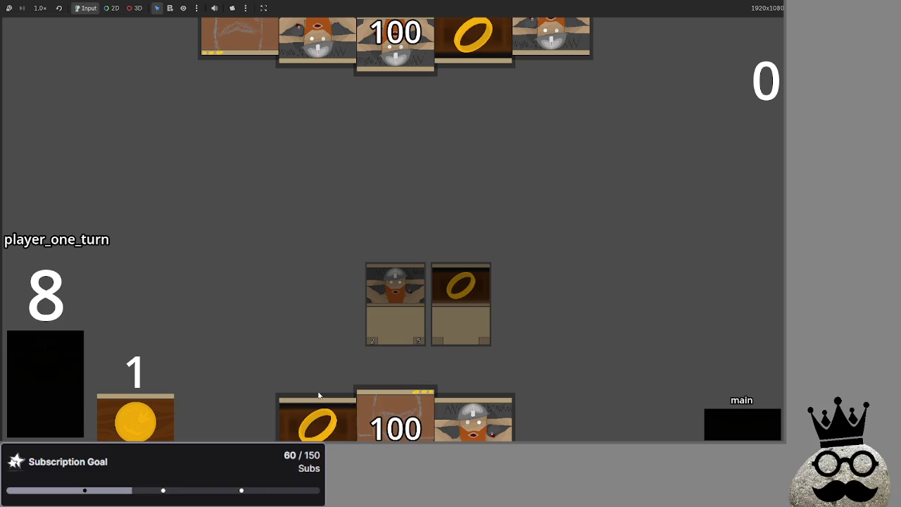
left_click(41, 378)
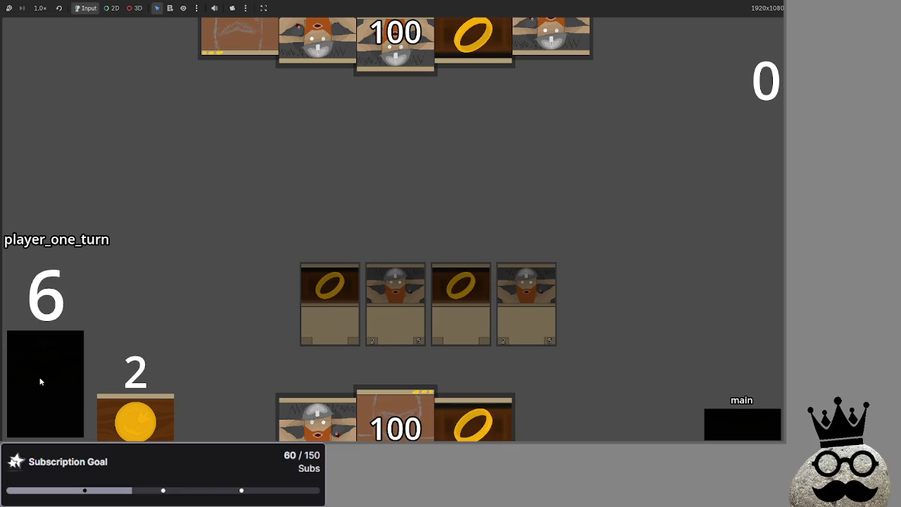
left_click(279, 438)
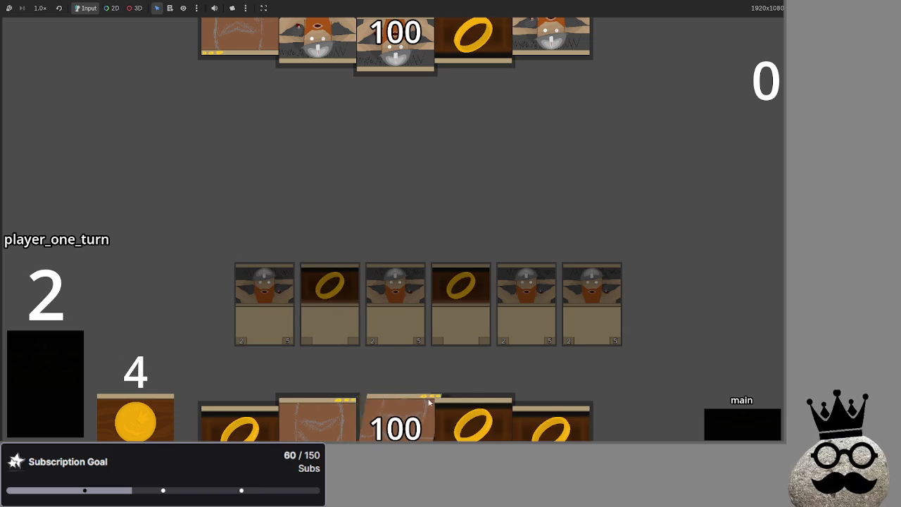
left_click(473, 403)
left_click(314, 434)
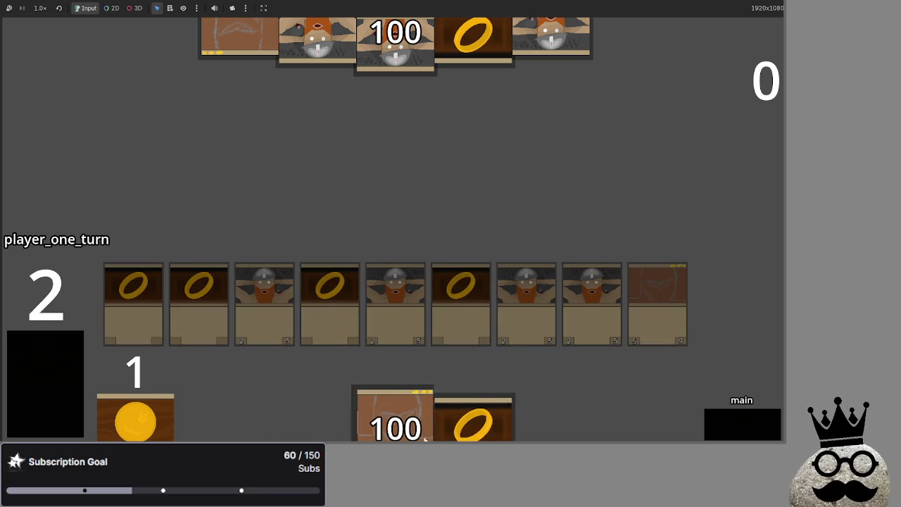
left_click(32, 394)
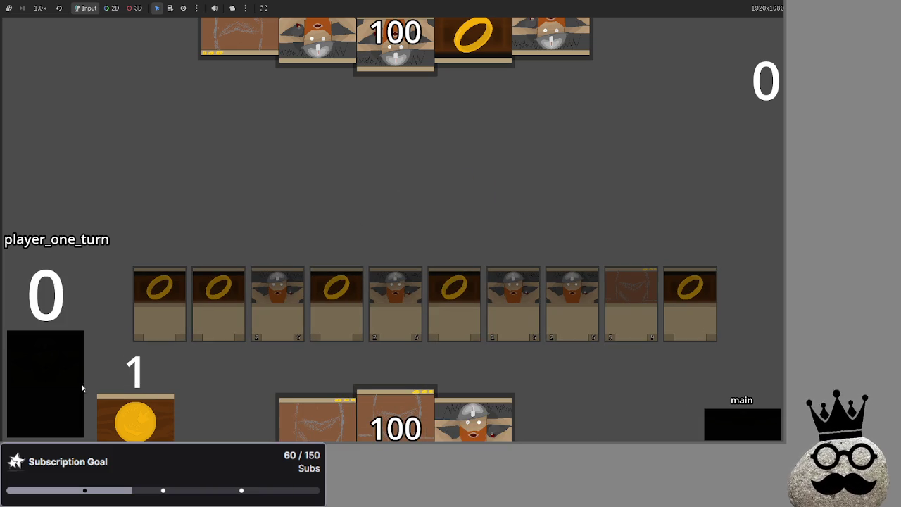
- Advance the turn phase from main through block to damage
left_click(719, 427)
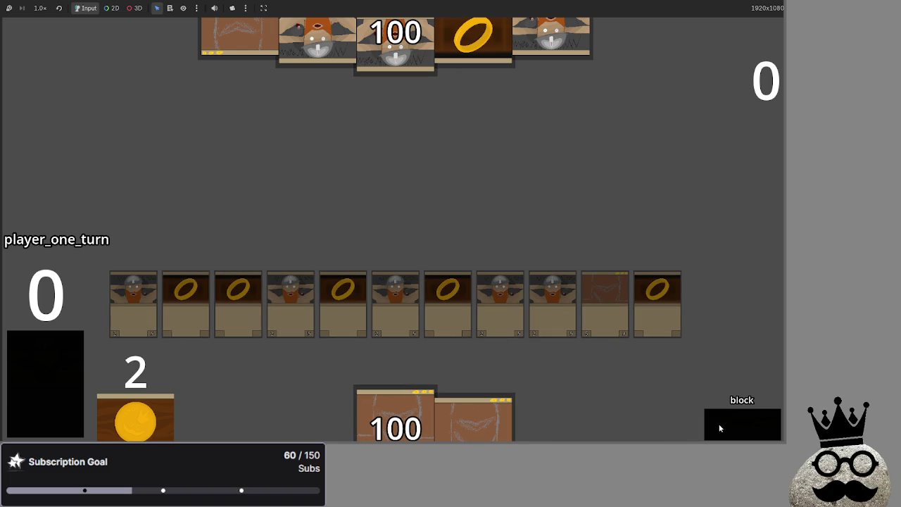
left_click(720, 427)
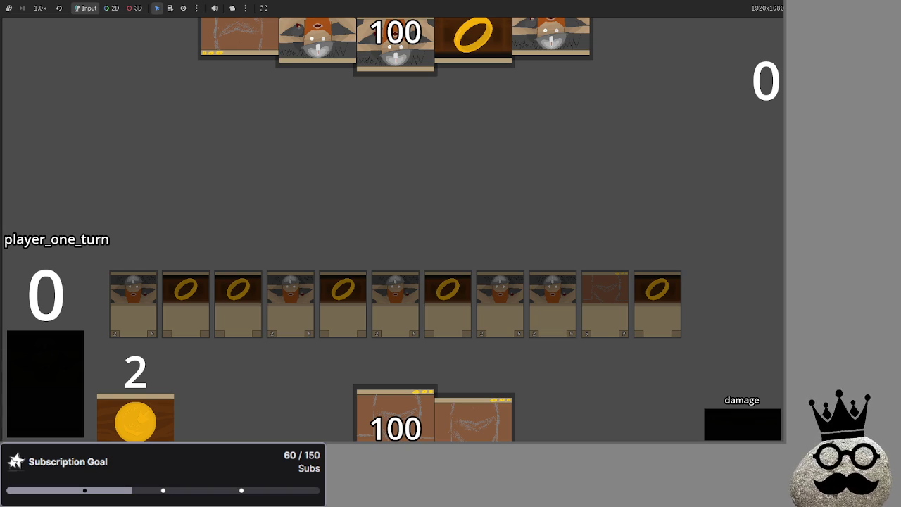
double_click(270, 133)
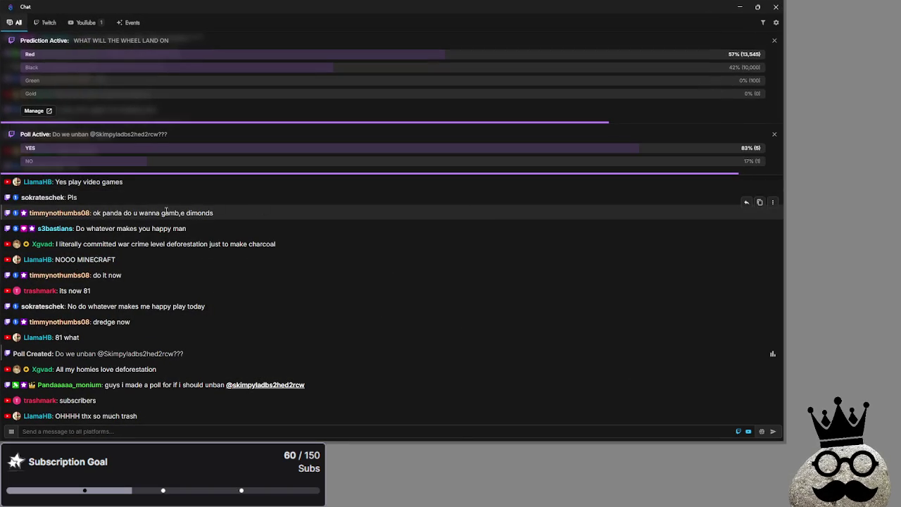
- Scroll up through chat, highlighting the banned user's name and the ban notice
scroll(142, 234, "up", 2)
scroll(143, 239, "up", 6)
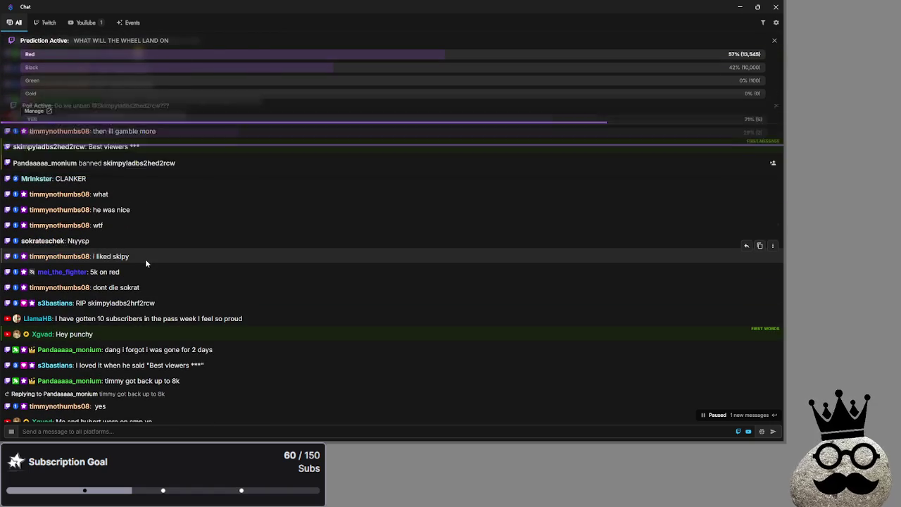
left_click_drag(84, 304, 177, 303)
left_click(172, 312)
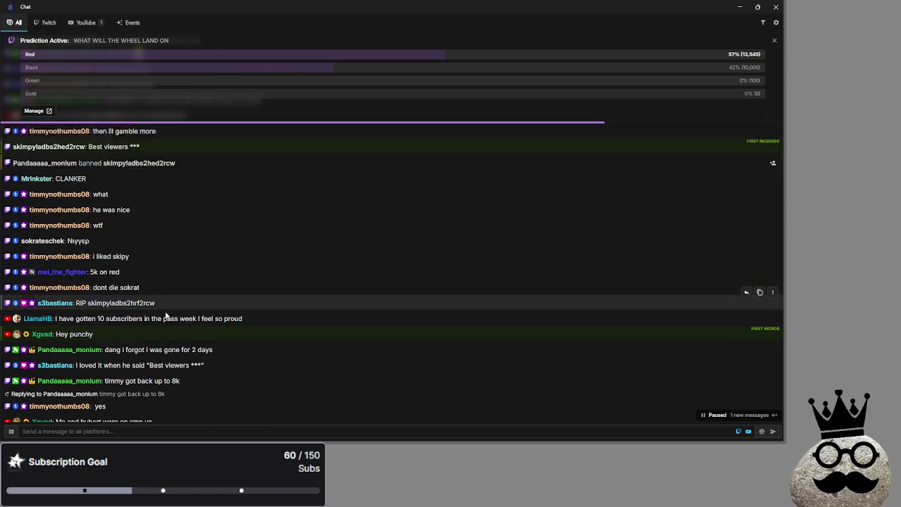
double_click(155, 303)
left_click(184, 350)
scroll(184, 350, "up", 5)
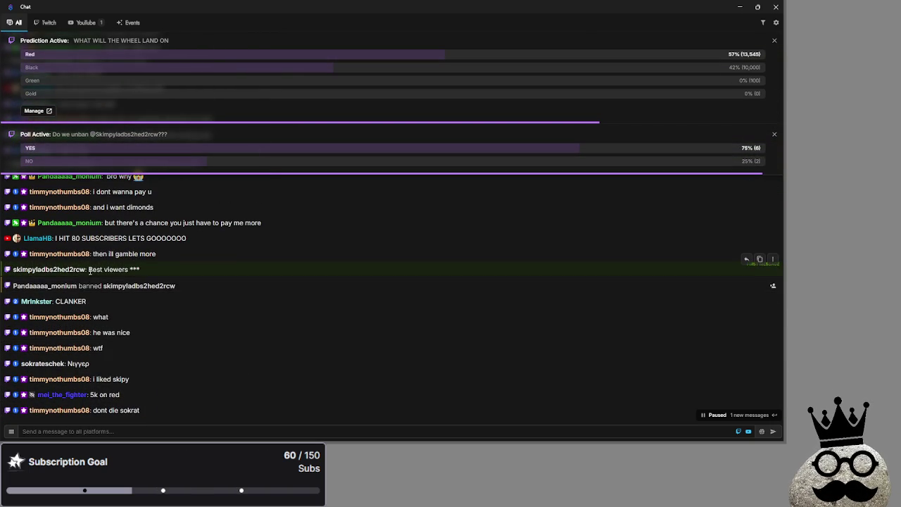
left_click_drag(88, 270, 156, 271)
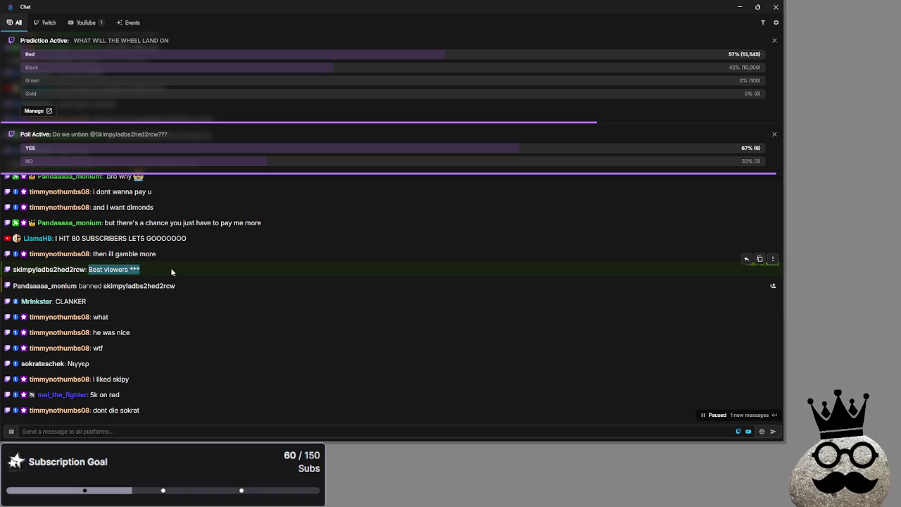
left_click(141, 316)
left_click_drag(177, 286, 130, 286)
left_click(138, 304)
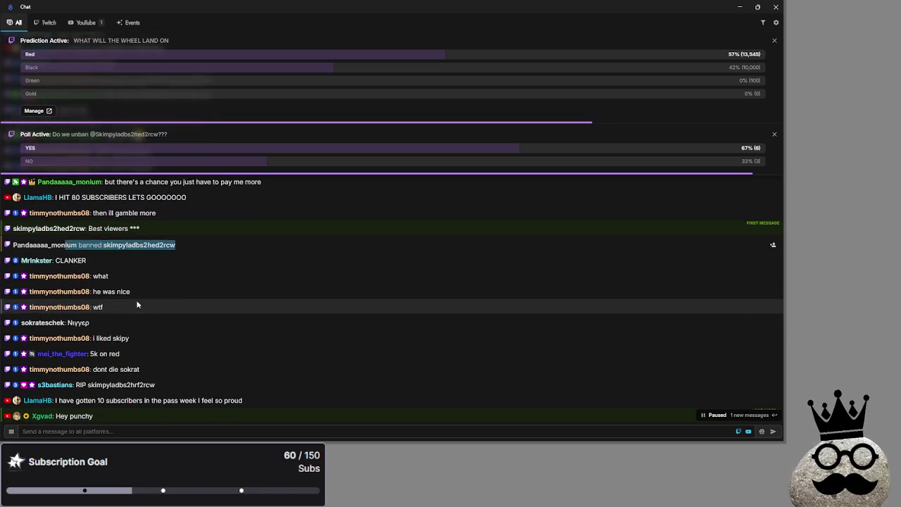
- Scroll back down and highlight a name in the RIP message
scroll(138, 304, "down", 3)
scroll(126, 239, "up", 2)
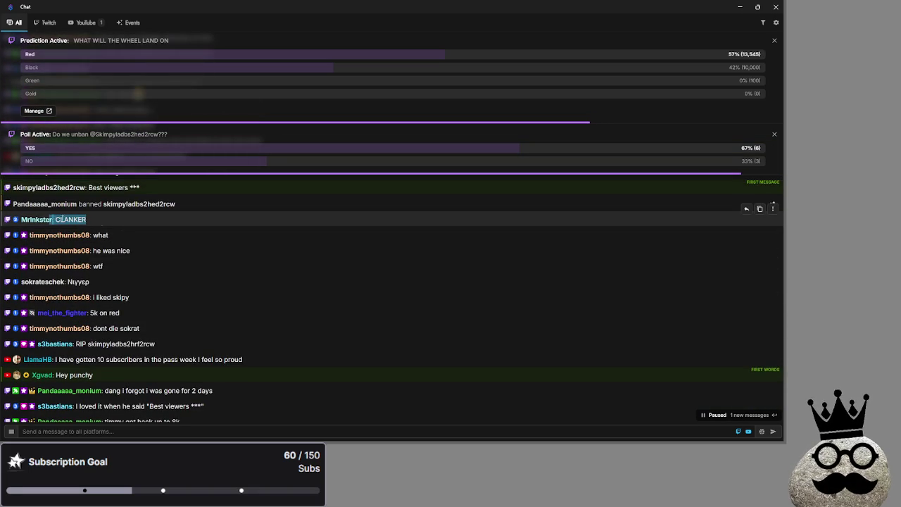
scroll(161, 301, "down", 2)
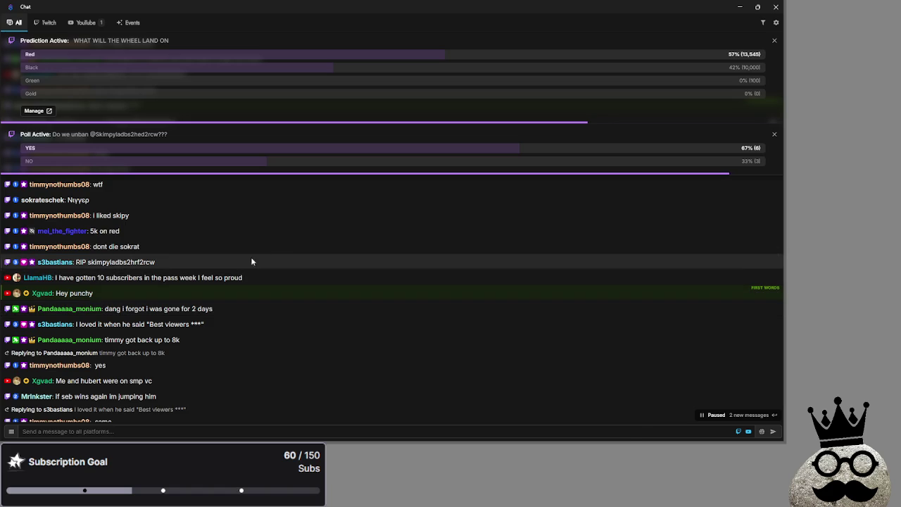
double_click(169, 263)
left_click(173, 255)
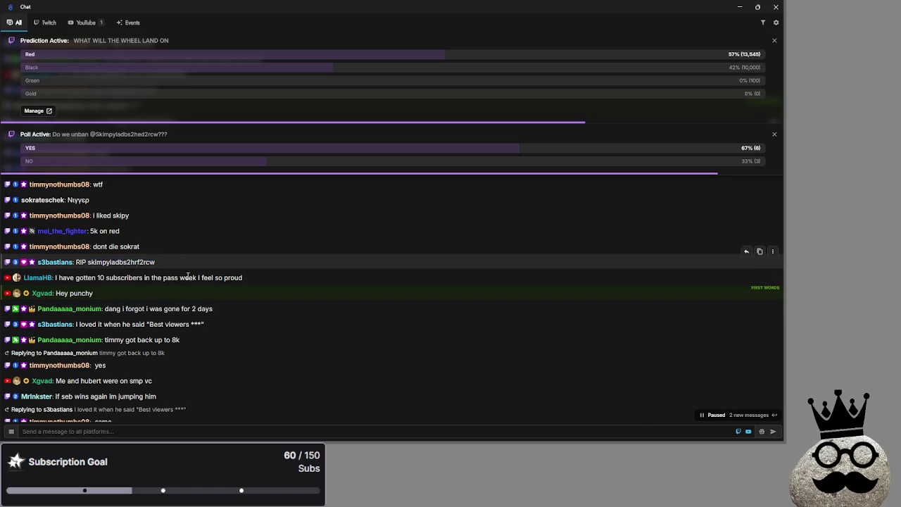
scroll(307, 308, "down", 5)
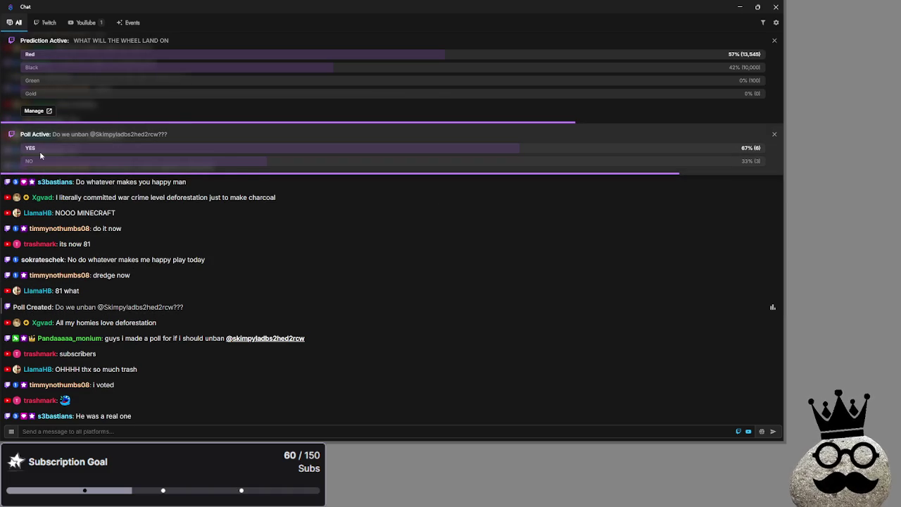
- Briefly bring up and minimize the To Do List document, then return to the chat
mouse_move(646, 244)
key("alt+Tab")
key("alt+Tab")
key("alt+Tab")
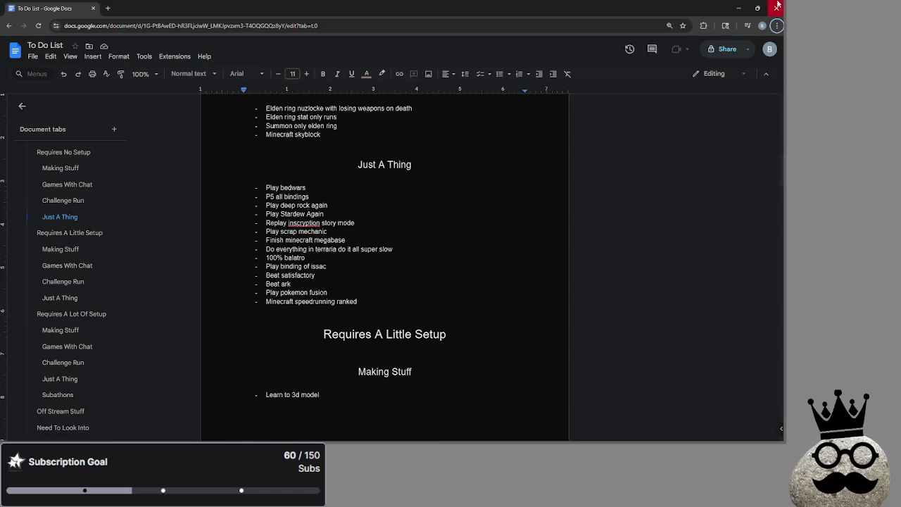
left_click(739, 7)
key("alt+Tab")
key("alt+Tab")
key("alt+Tab")
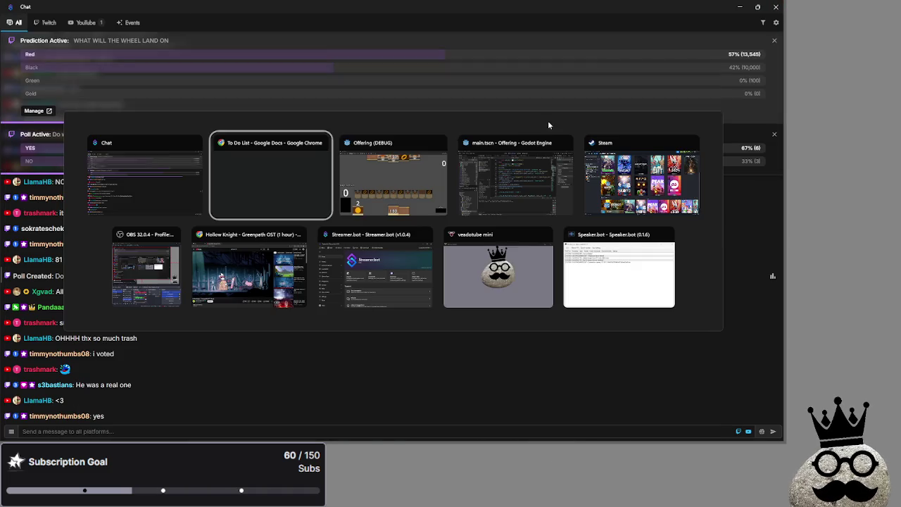
key("alt+Tab")
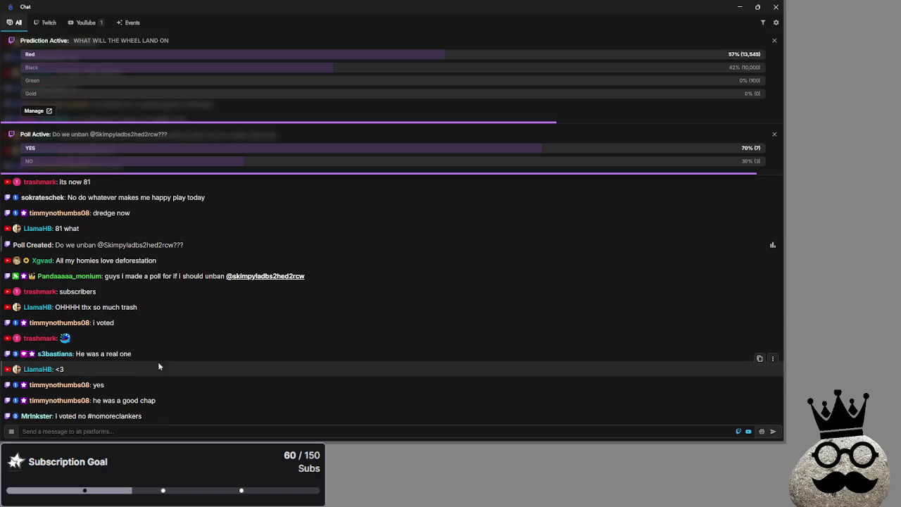
triple_click(120, 321)
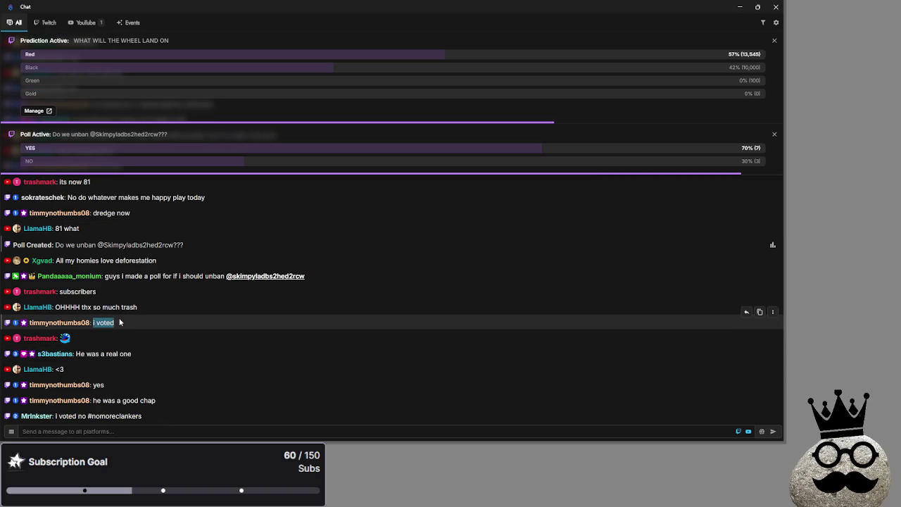
left_click_drag(95, 400, 180, 394)
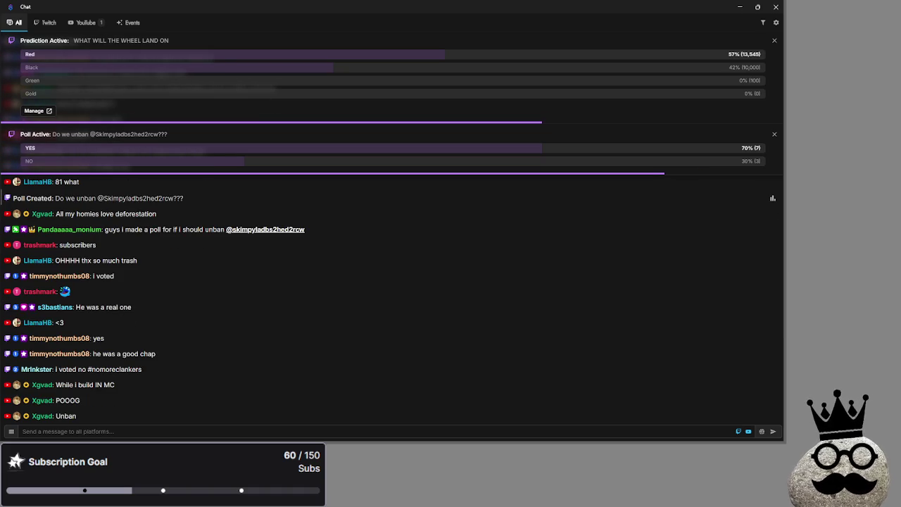
left_click_drag(95, 134, 130, 134)
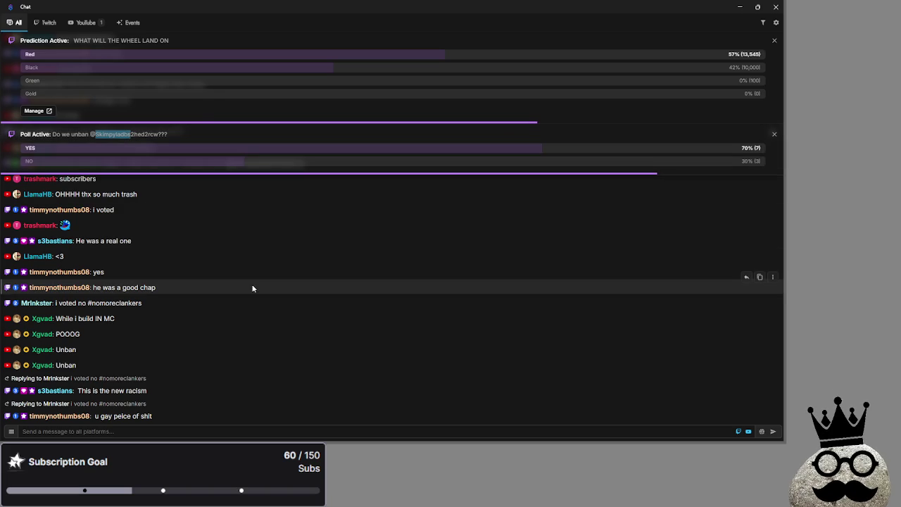
left_click(84, 374)
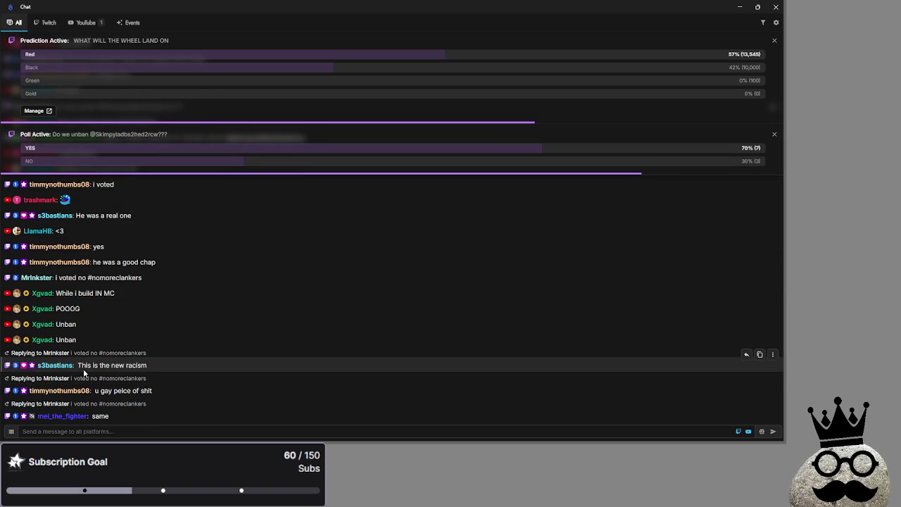
left_click_drag(80, 365, 194, 366)
left_click_drag(147, 396, 61, 378)
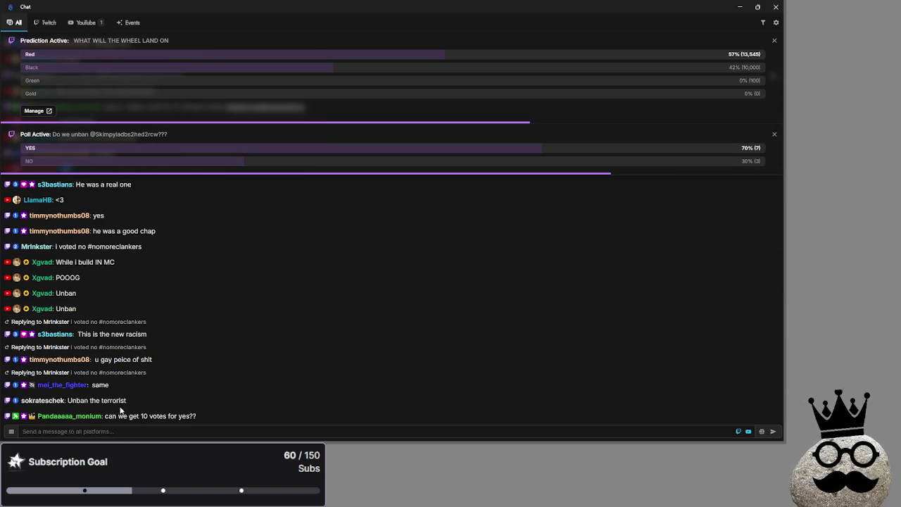
left_click_drag(56, 262, 135, 294)
left_click(136, 294)
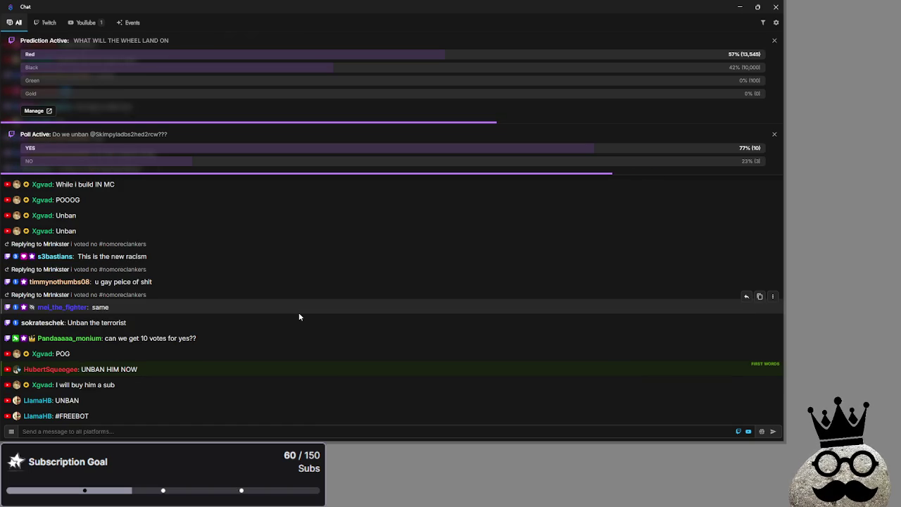
mouse_move(94, 134)
left_mouse_down()
mouse_move(159, 136)
mouse_move(91, 135)
left_mouse_up()
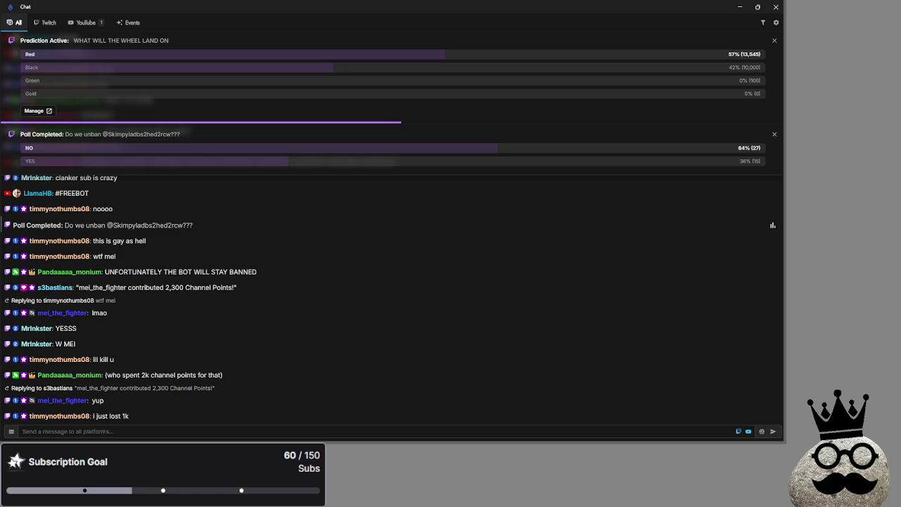
left_click_drag(545, 49, 534, 47)
double_click(535, 46)
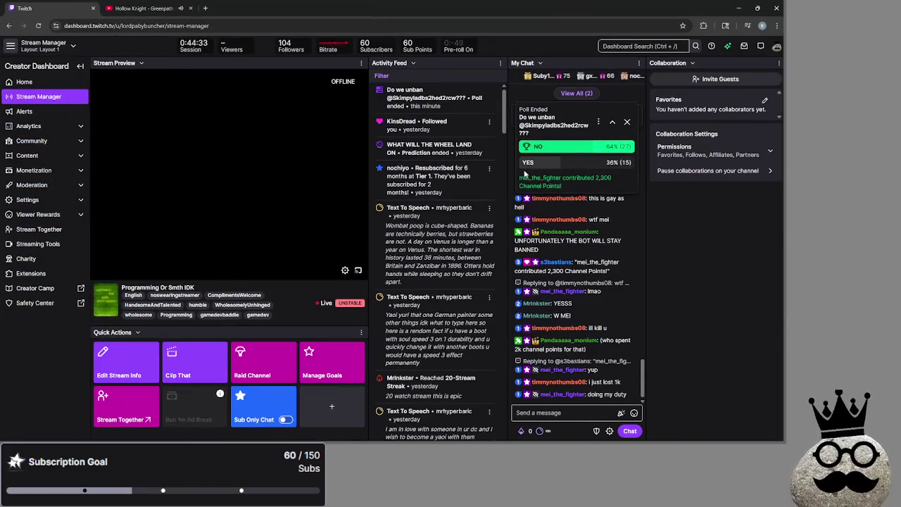
left_click_drag(519, 178, 563, 187)
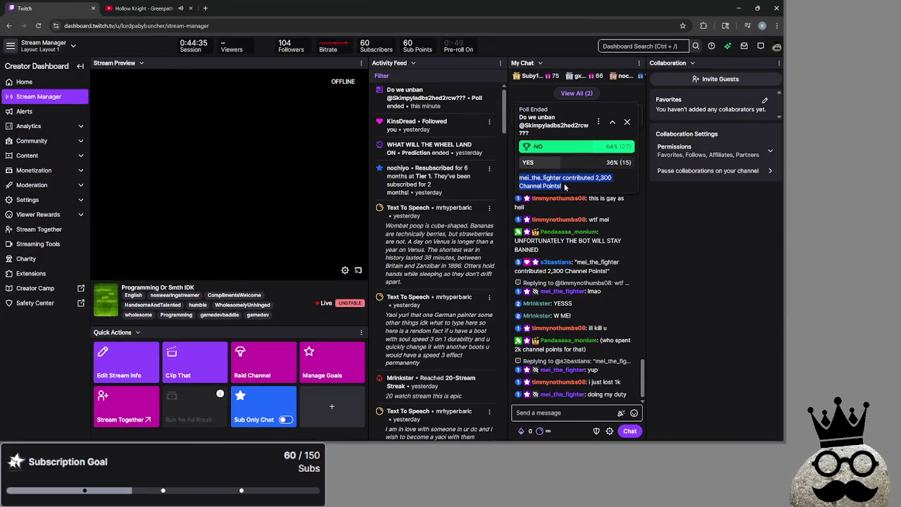
left_click(623, 150)
left_click(738, 8)
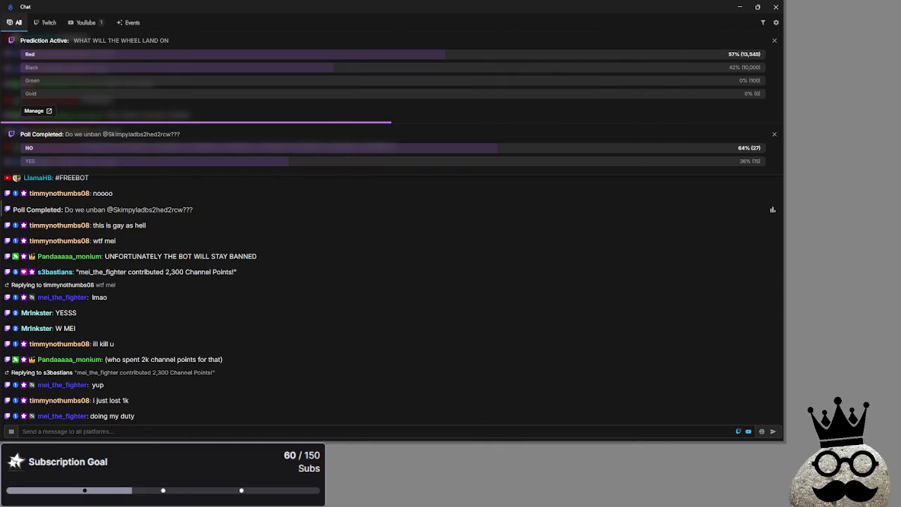
key("alt+Tab")
key("alt+Tab")
key("alt+Tab")
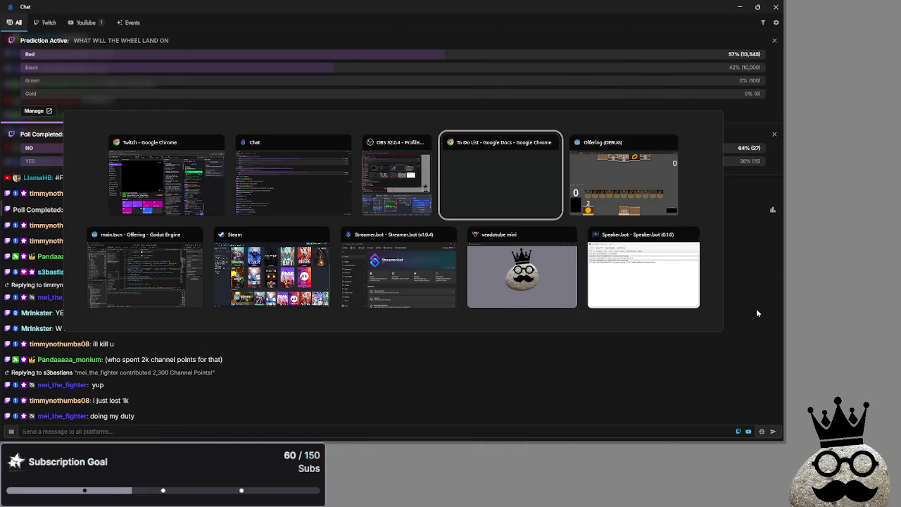
- Dismiss the completed unban poll and highlight lines of recent chat messages, including #FREEBOT
key("alt+Tab")
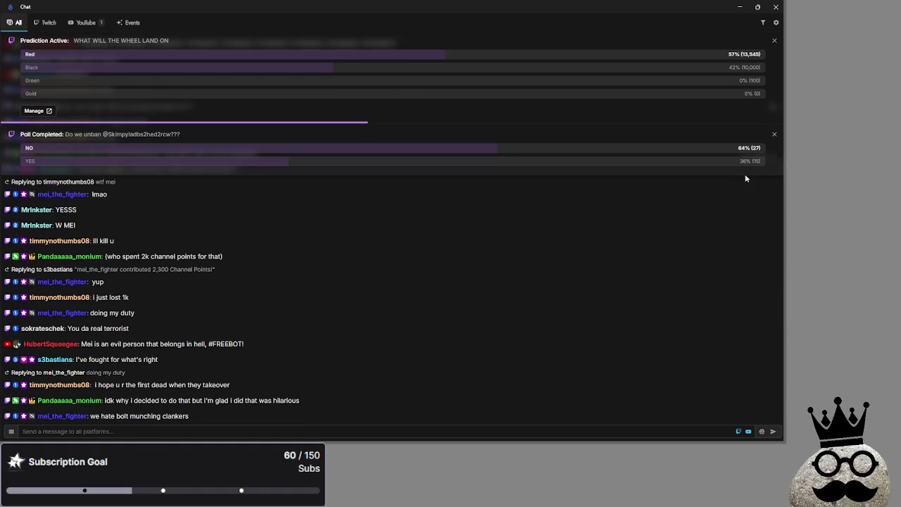
left_click(775, 134)
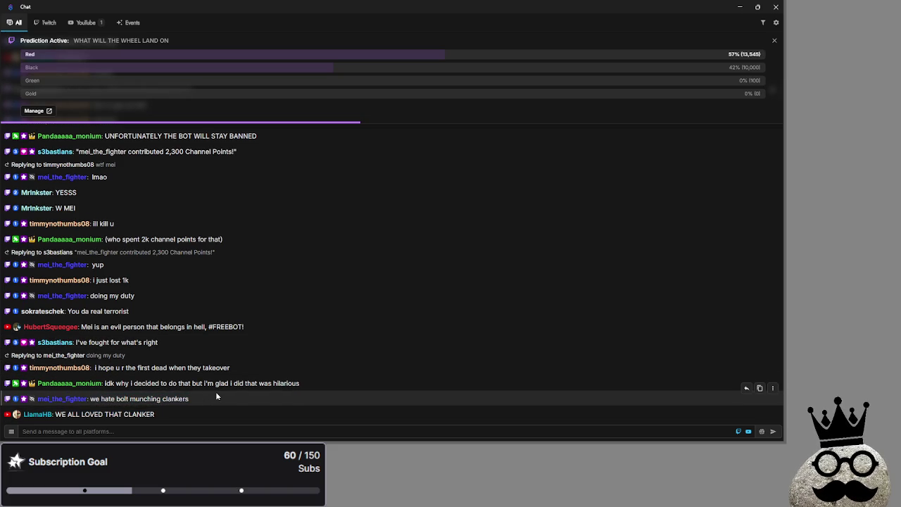
left_click(318, 382)
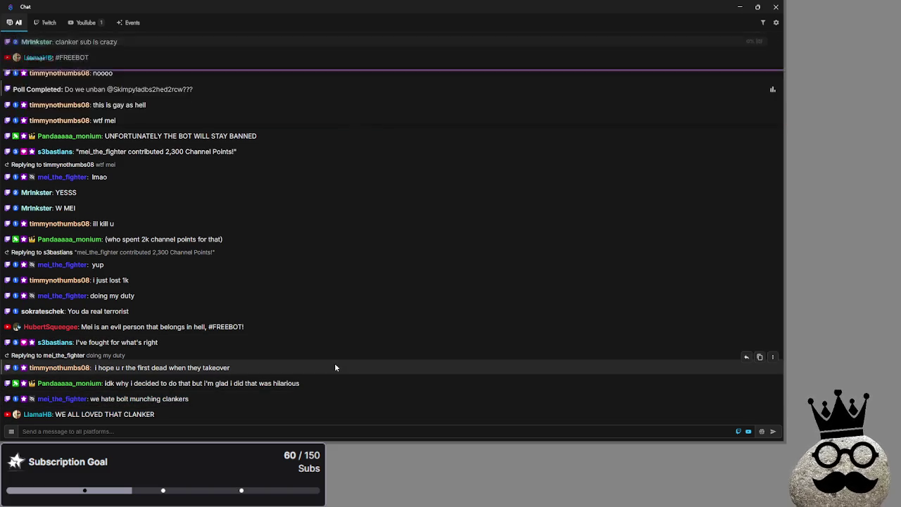
left_click_drag(300, 383, 36, 381)
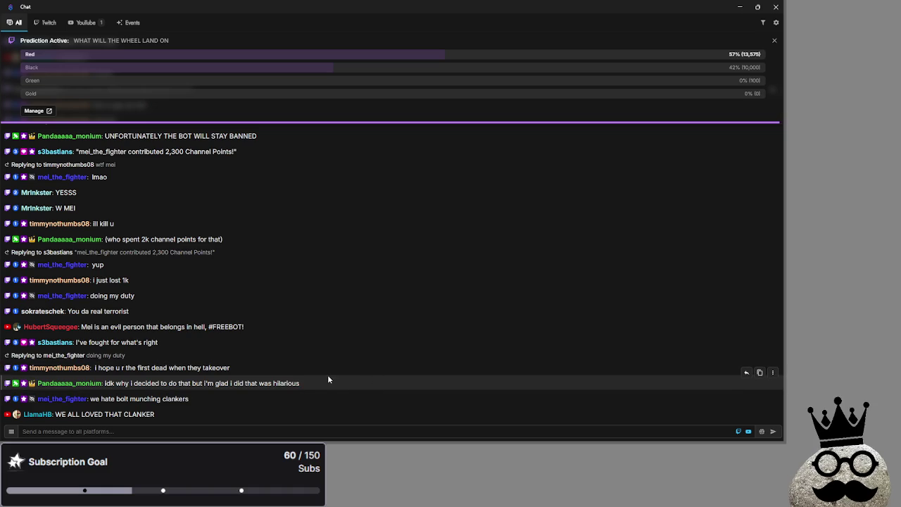
left_click(352, 383)
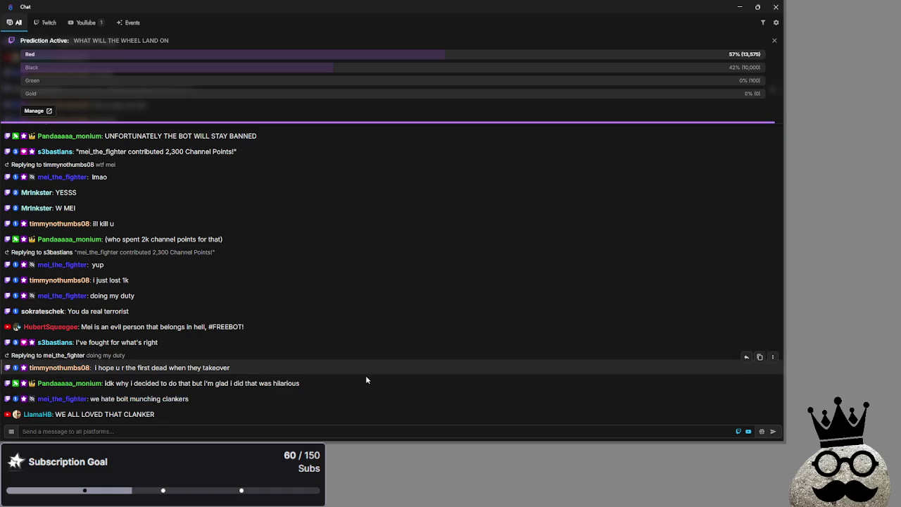
left_click_drag(247, 330, 137, 327)
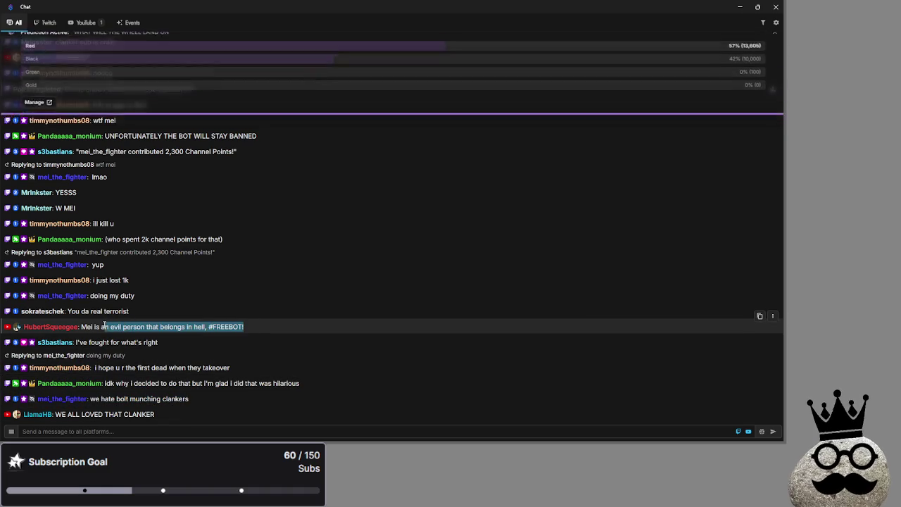
left_click(278, 314)
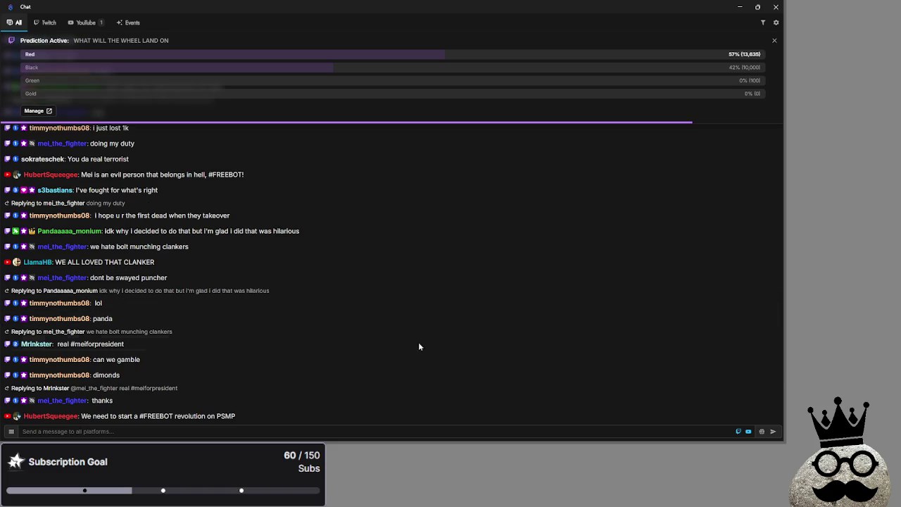
- Highlight the 'Try donut smp' suggestion, then restore the Chat to a small window
left_click_drag(247, 402, 192, 385)
left_click(163, 392)
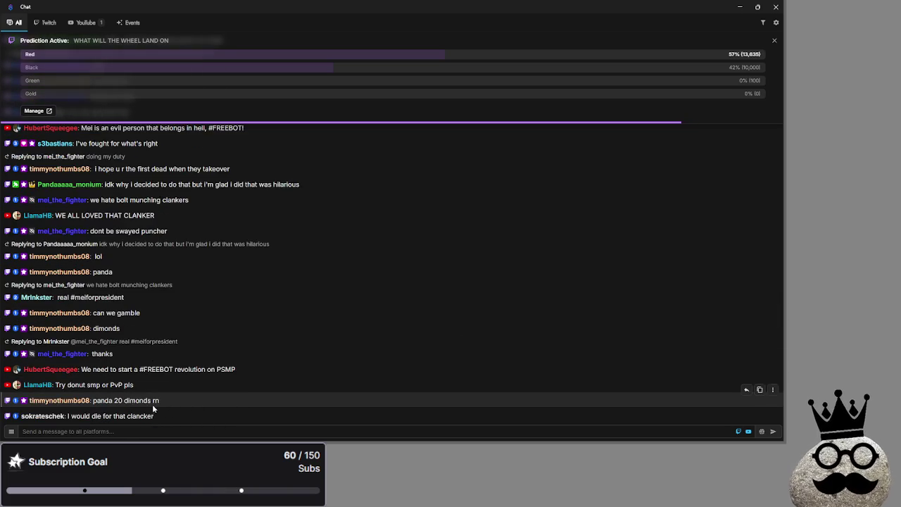
left_click_drag(136, 373, 56, 369)
left_click(106, 370)
left_click_drag(134, 370, 74, 369)
double_click(78, 369)
left_click(97, 369)
double_click(98, 370)
left_click(97, 370)
left_click_drag(98, 370, 57, 370)
double_click(77, 369)
left_click(130, 370)
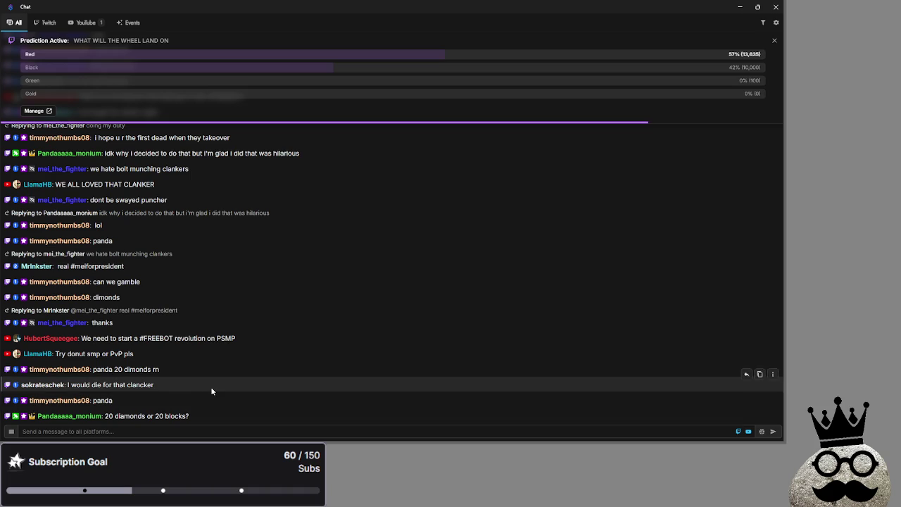
left_click(758, 9)
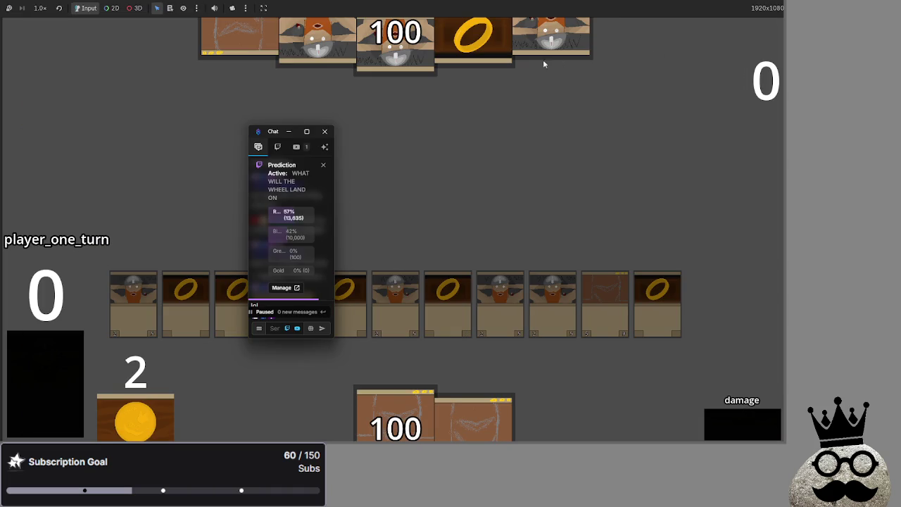
- Drag the Chat window off the board and bring Offering (DEBUG) to the front
left_click_drag(268, 131, 900, 134)
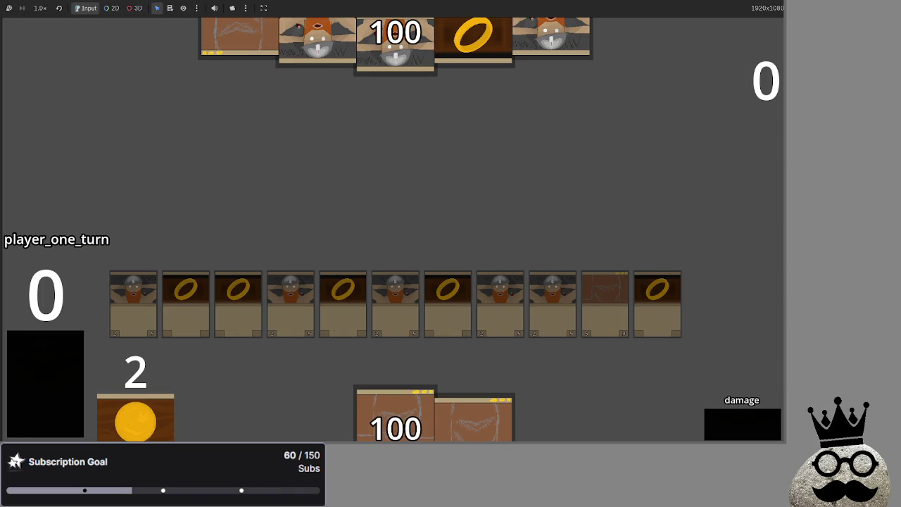
key("alt+Tab")
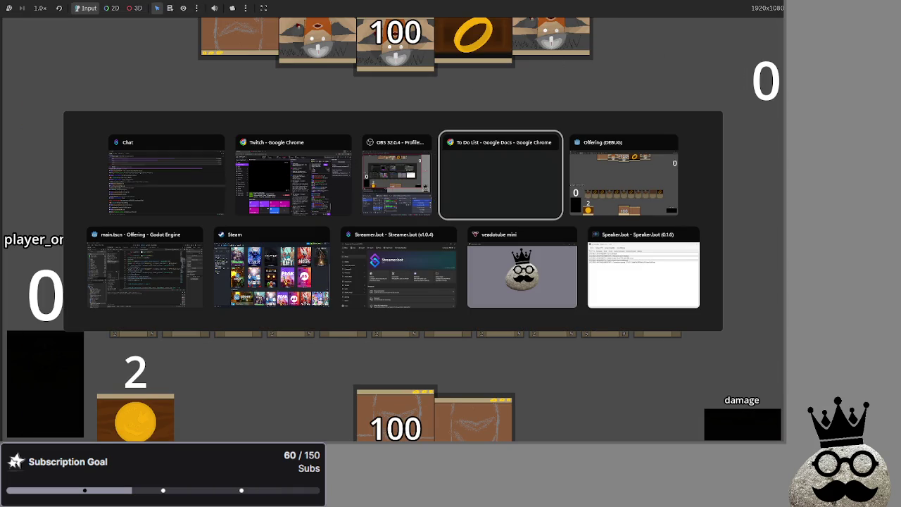
key("Tab")
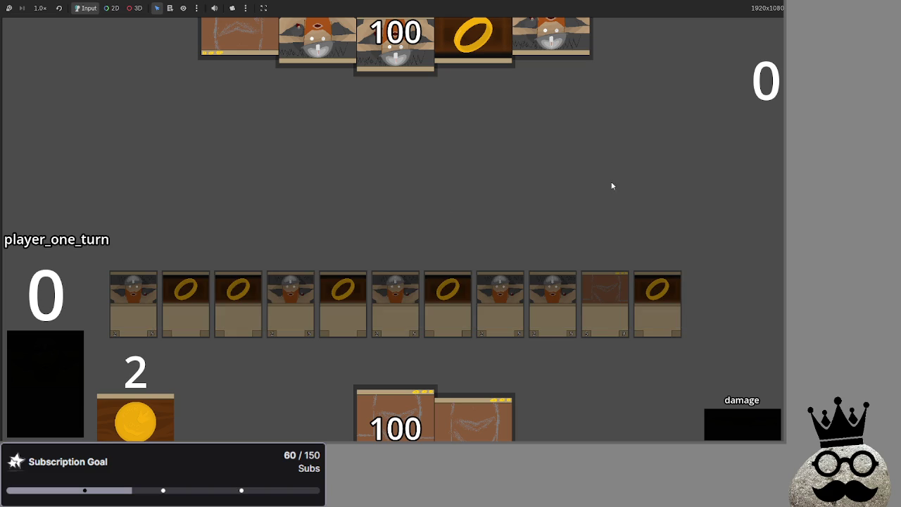
key("alt+Tab")
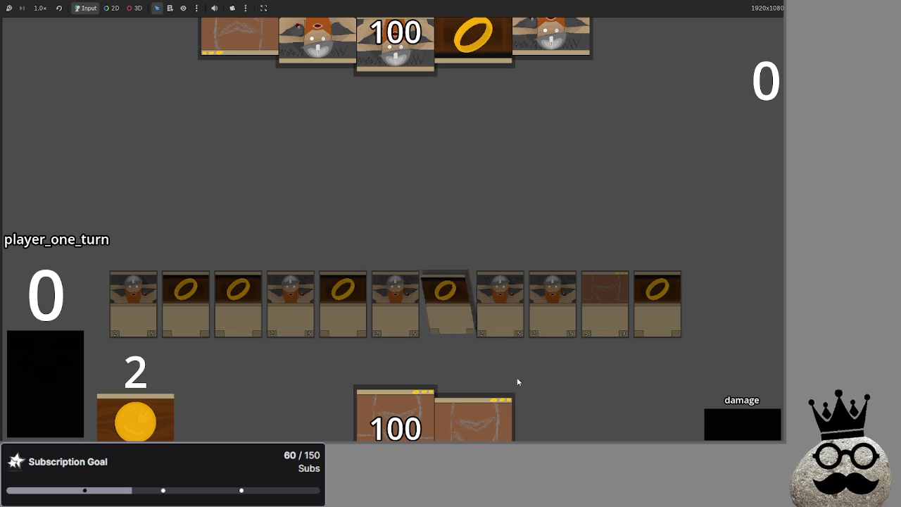
- Cycle the phases from damage through player two's turn and back to ending player one's turn
left_click(740, 428)
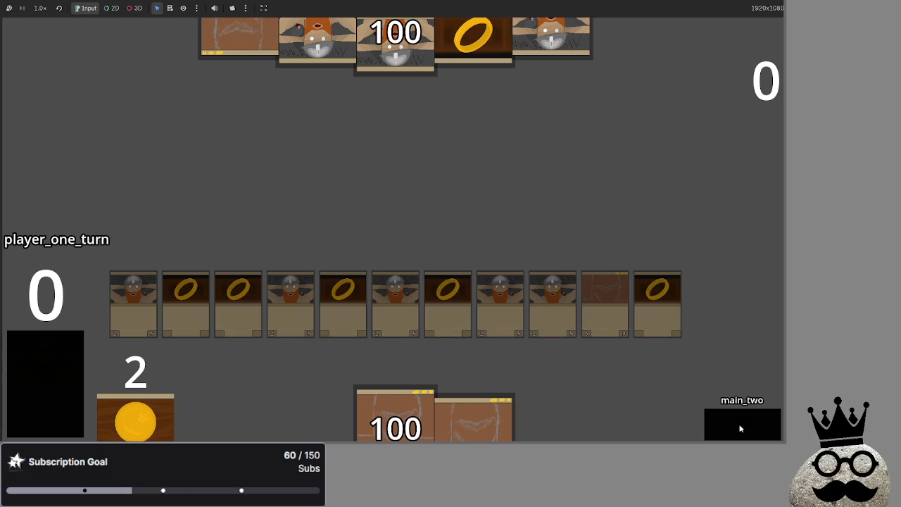
left_click(740, 428)
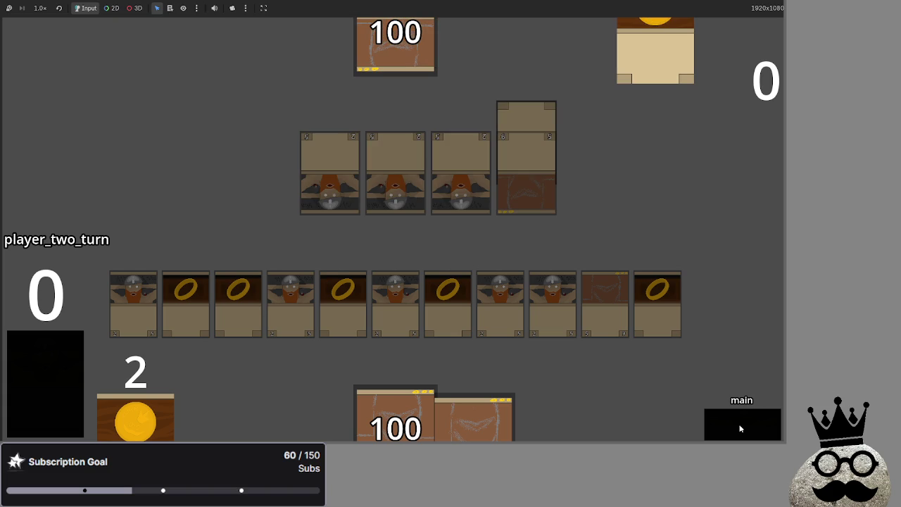
left_click(740, 428)
left_click(741, 428)
left_click(740, 428)
left_click(740, 428)
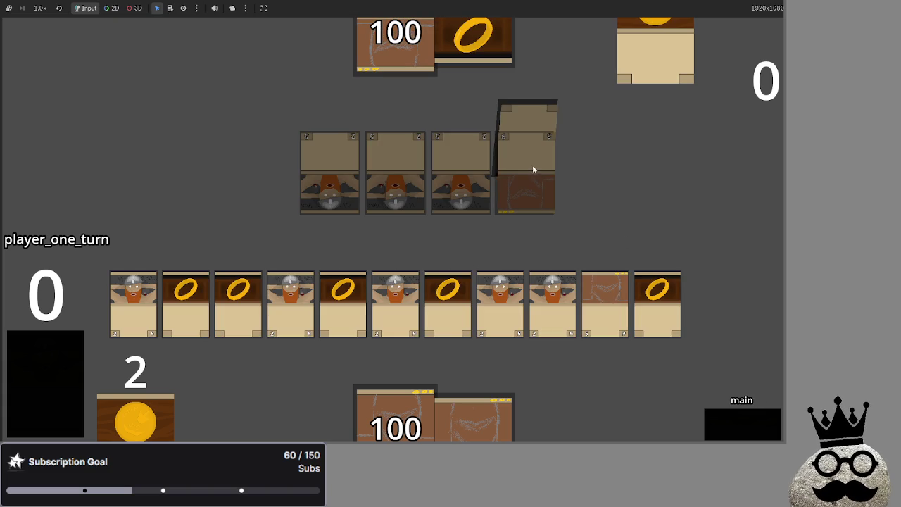
left_click(743, 432)
left_click(743, 431)
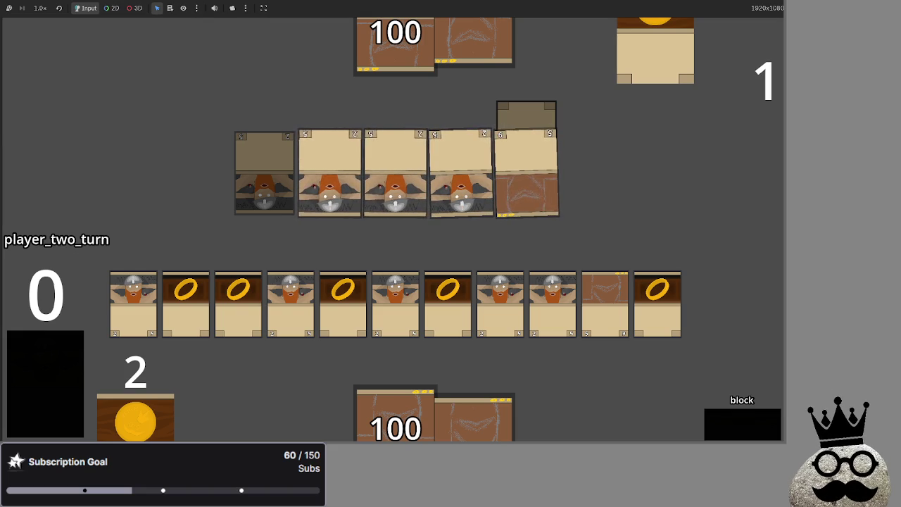
- Advance player two from block through damage to end the turn, dropping health to 94, then switch to the editor
key("alt+Tab")
key("Tab")
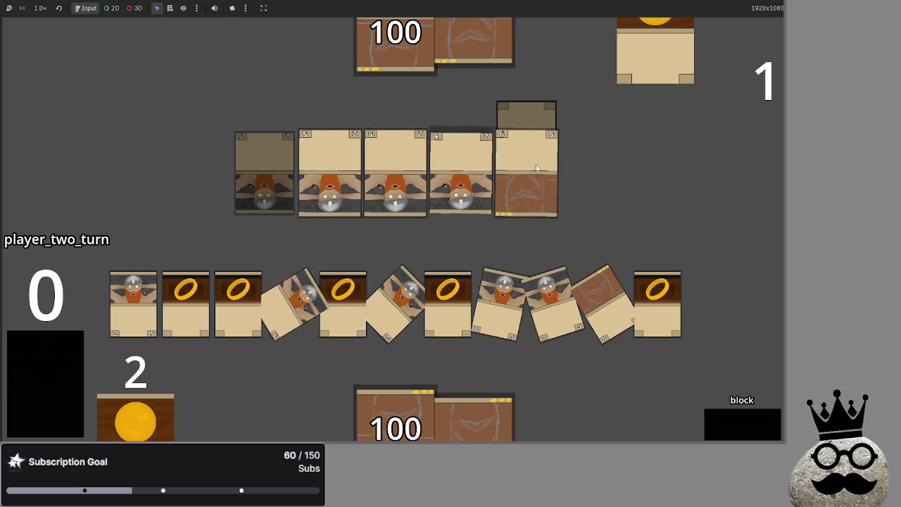
left_click(763, 428)
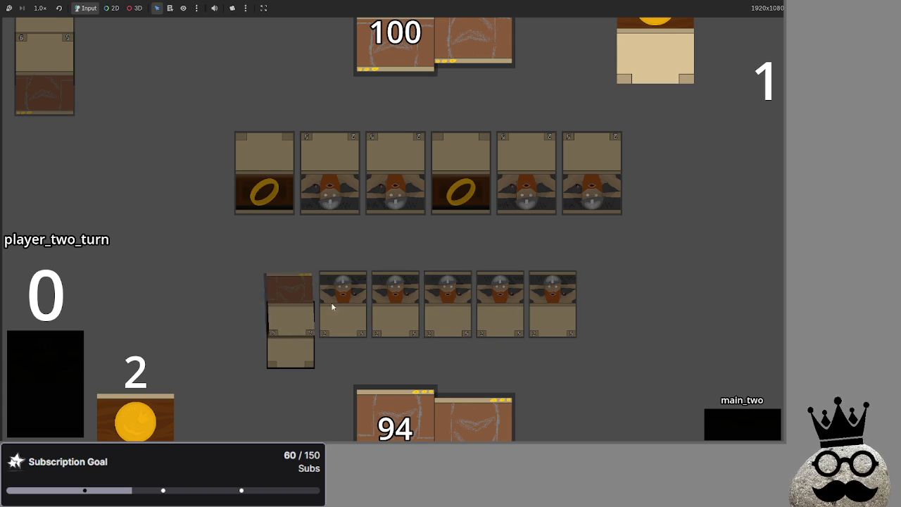
left_click(720, 414)
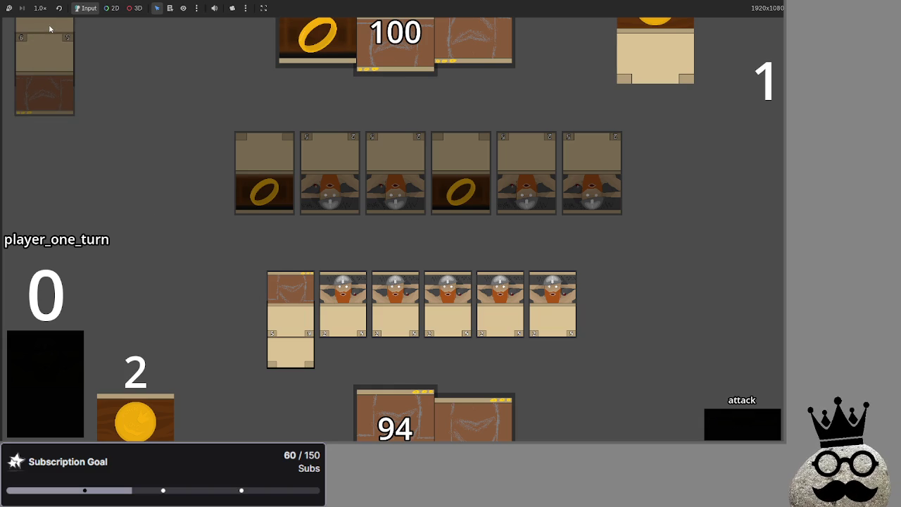
key("alt+Tab")
key("alt+Tab")
key("alt+Tab")
key("alt+Tab")
key("alt+Tab")
key("alt+Tab")
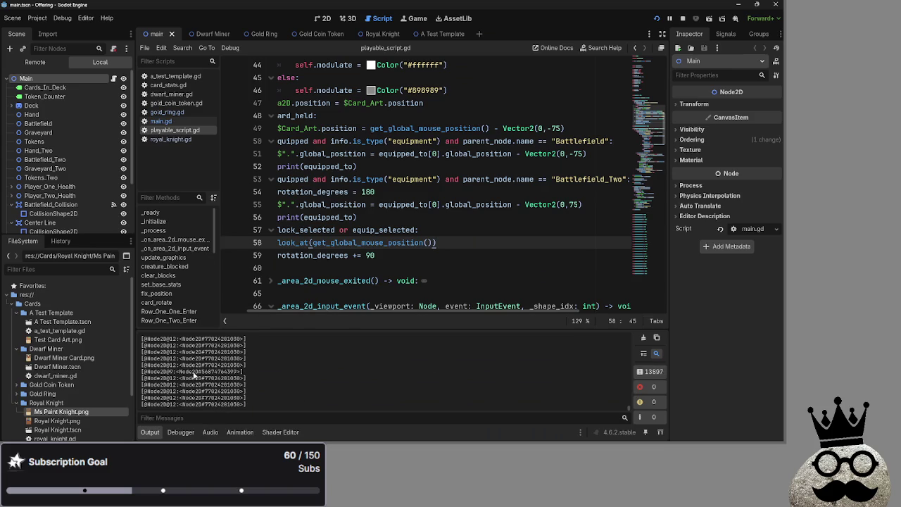
- Toggle the Scene dock between Remote and Local, view the 2D editor, and peek at the Dwarf Miner scene
left_click(34, 63)
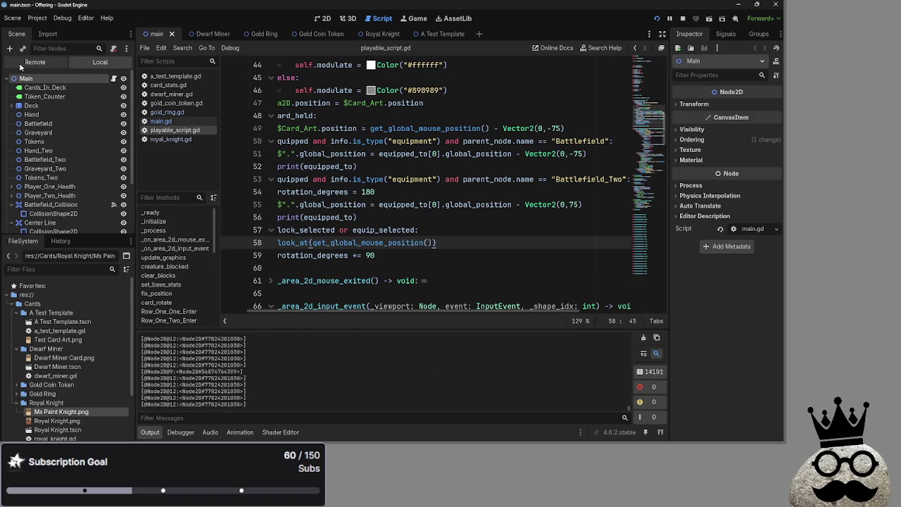
left_click(73, 62)
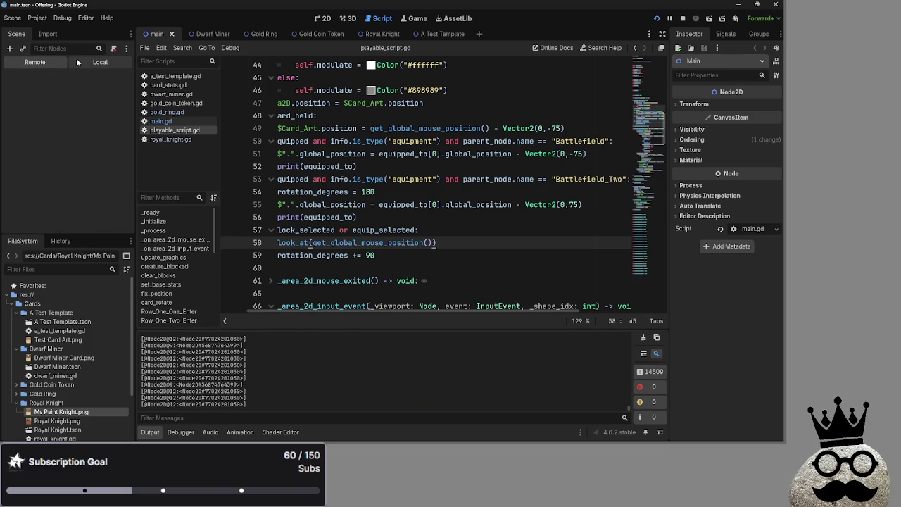
left_click(35, 62)
left_click(75, 60)
left_click(322, 19)
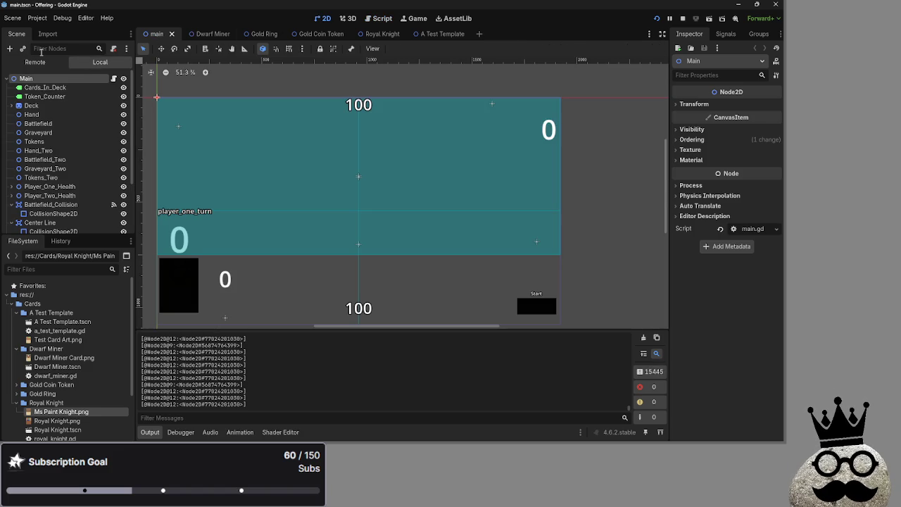
left_click(26, 62)
left_click(90, 64)
scroll(35, 148, "down", 3)
scroll(35, 148, "up", 3)
left_click(35, 61)
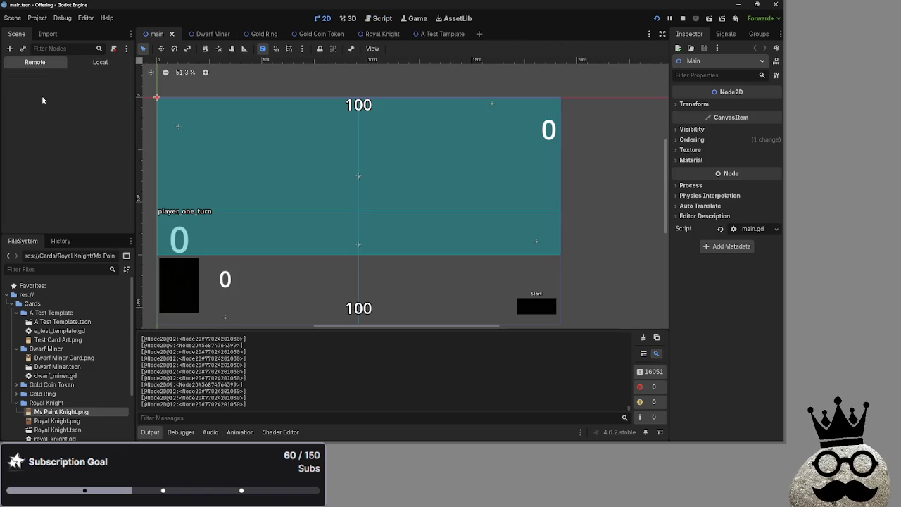
left_click(208, 34)
left_click(155, 34)
- Relaunch Offering, show its Remote scene tree, and bring the game window forward
left_click(657, 19)
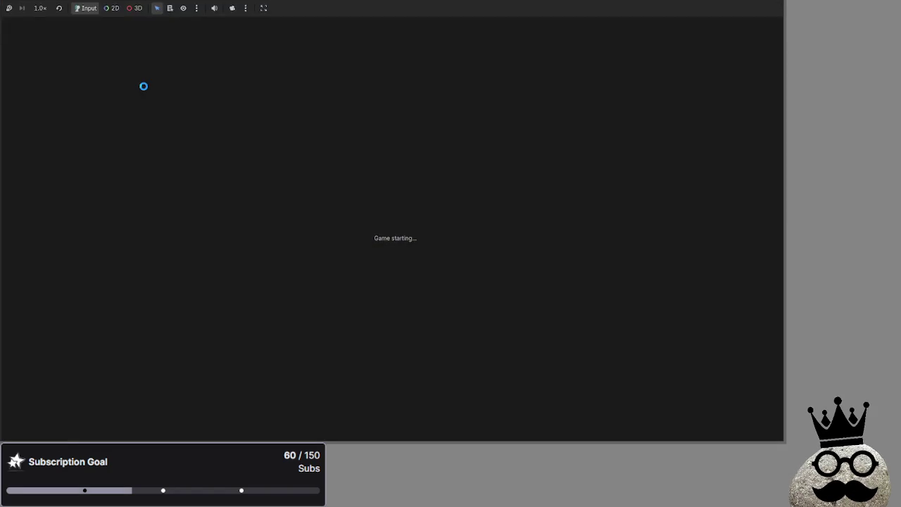
key("F8")
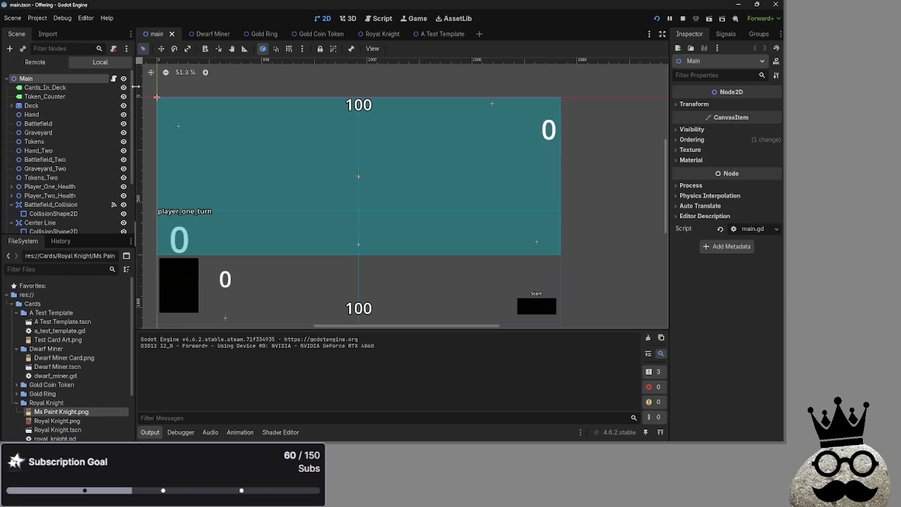
left_click(35, 61)
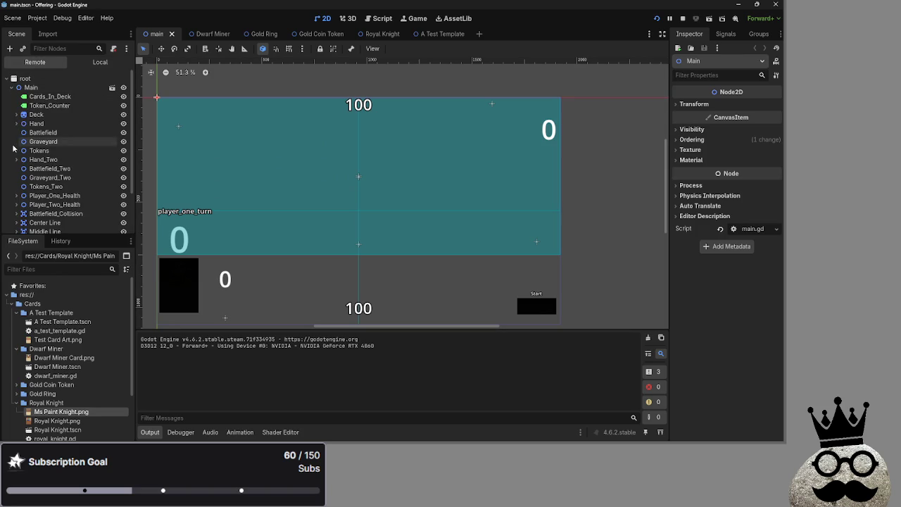
key("alt+Tab")
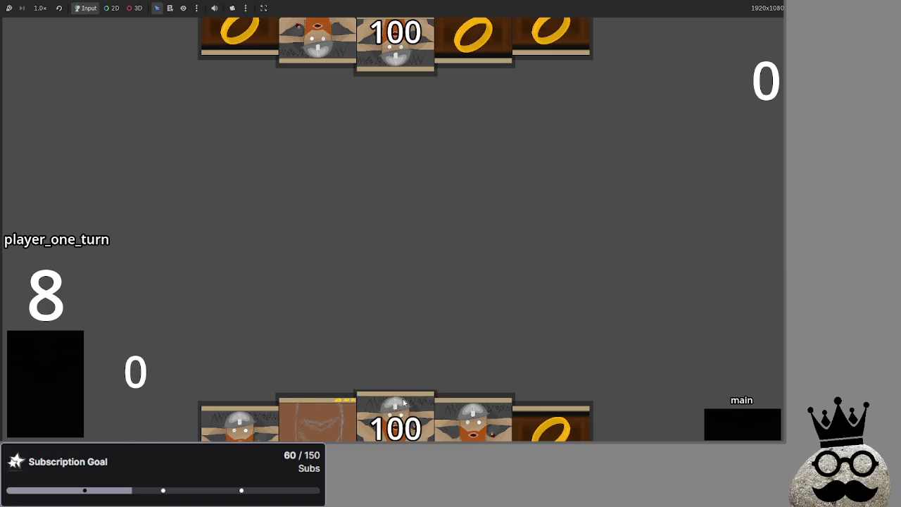
- Draw from the deck and drag the ring and dwarf hand cards onto the centre row
mouse_move(395, 416)
left_mouse_down()
mouse_move(396, 303)
mouse_move(461, 302)
left_mouse_up()
left_click_drag(474, 407, 493, 251)
left_click_drag(472, 415, 527, 302)
left_click(71, 373)
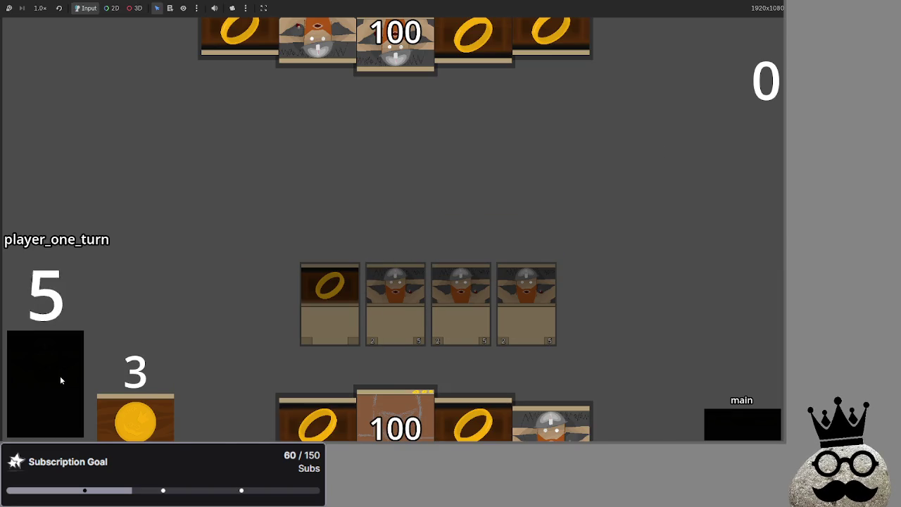
left_click(60, 381)
left_click_drag(317, 422, 318, 218)
left_click_drag(318, 423, 430, 350)
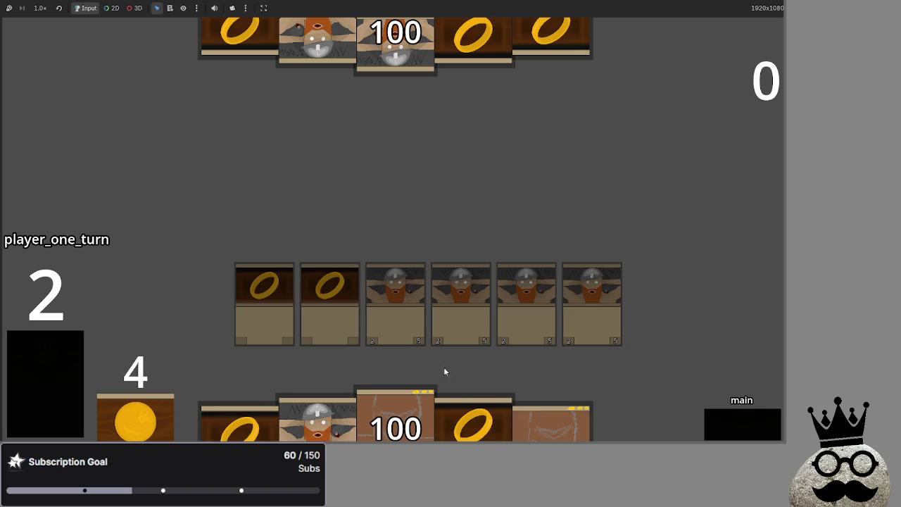
left_click_drag(473, 416, 464, 237)
left_click(472, 415)
left_click_drag(314, 419, 348, 202)
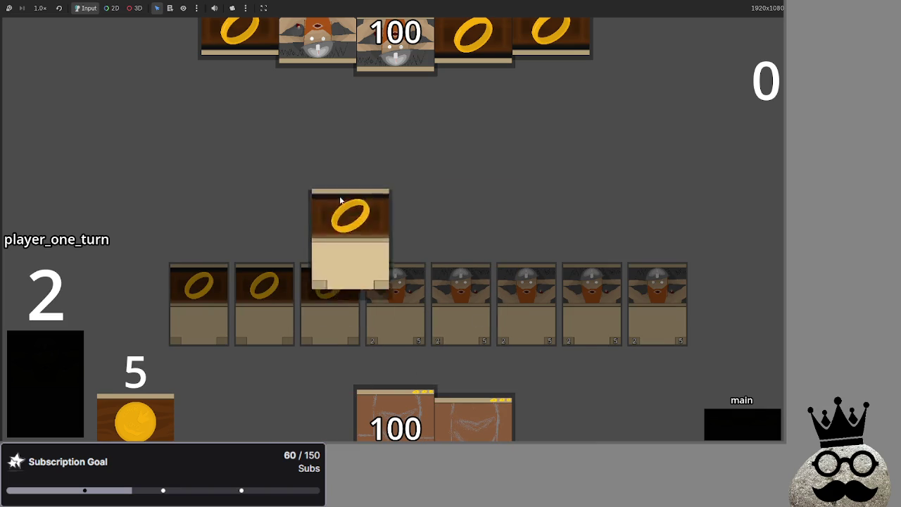
left_click(72, 345)
left_click(72, 347)
left_click_drag(552, 423, 544, 239)
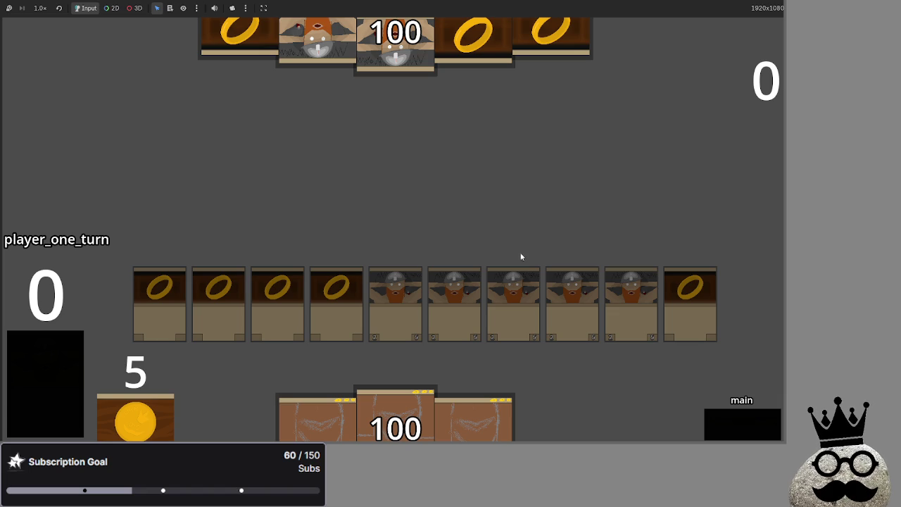
- Play a three-token hand card, then cycle through player two's turn to player one's draw phase
left_click(447, 418)
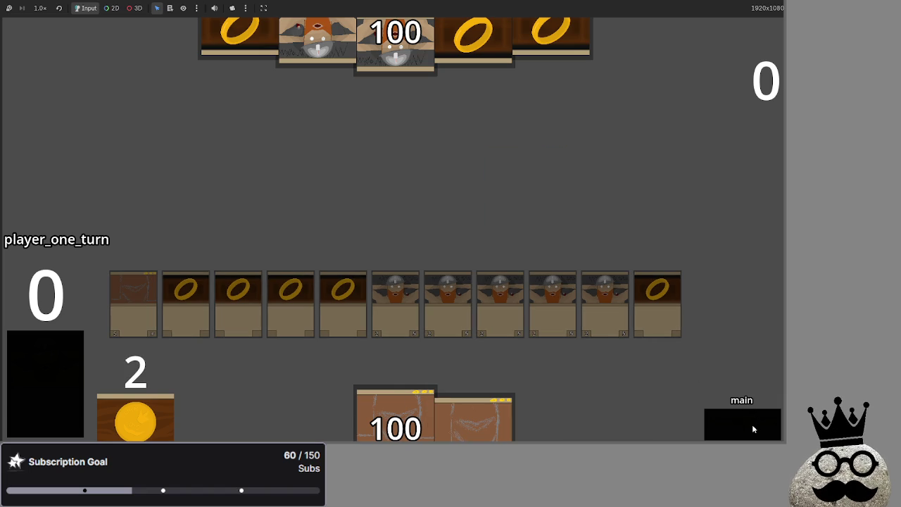
left_click(752, 424)
left_click(752, 425)
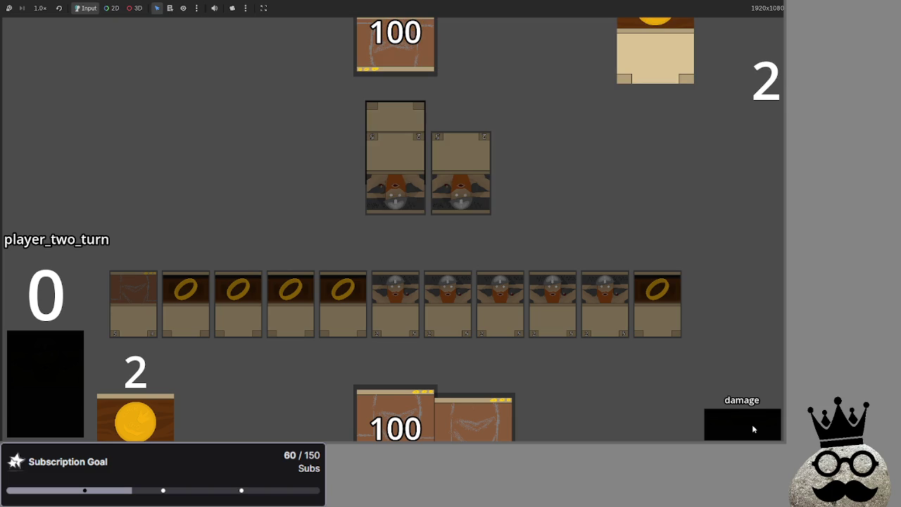
left_click(752, 424)
left_click(752, 424)
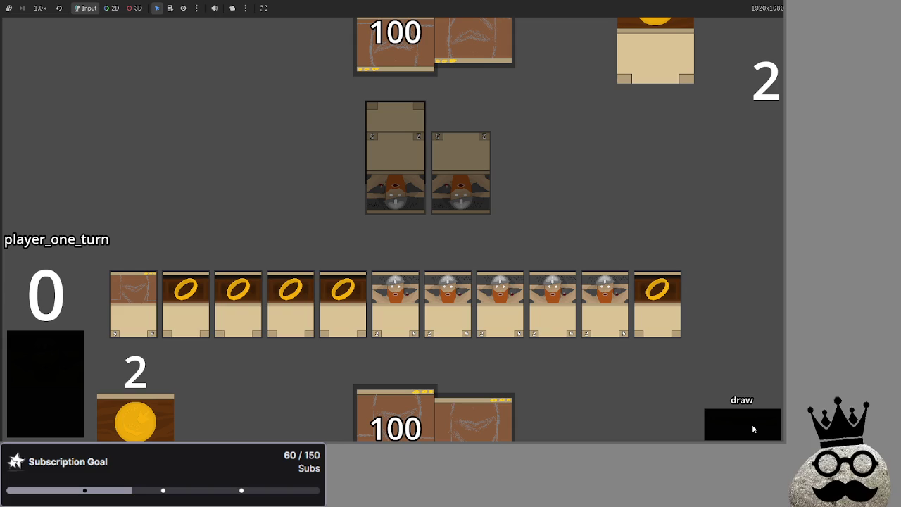
- Advance player one through attack and block to damage, tapping two ring cards in the row
left_click(751, 424)
left_click(752, 424)
left_click(752, 424)
left_click(752, 424)
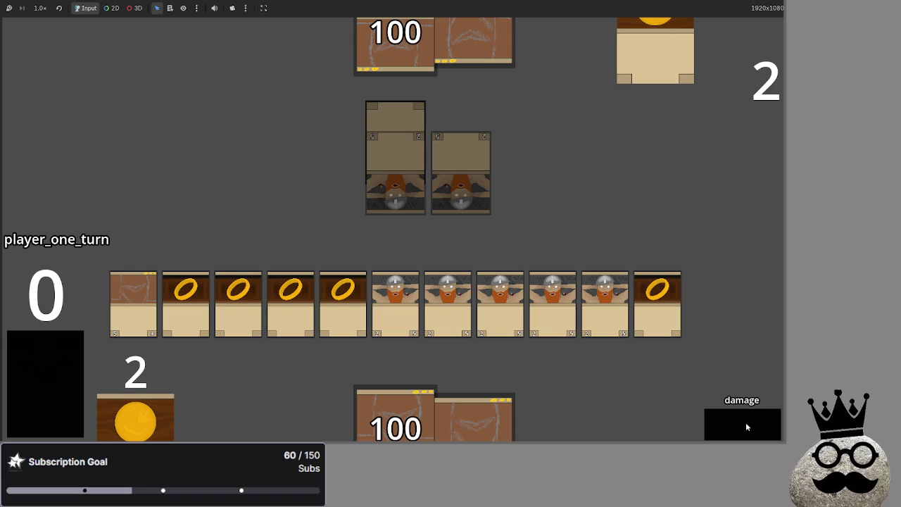
left_click(752, 424)
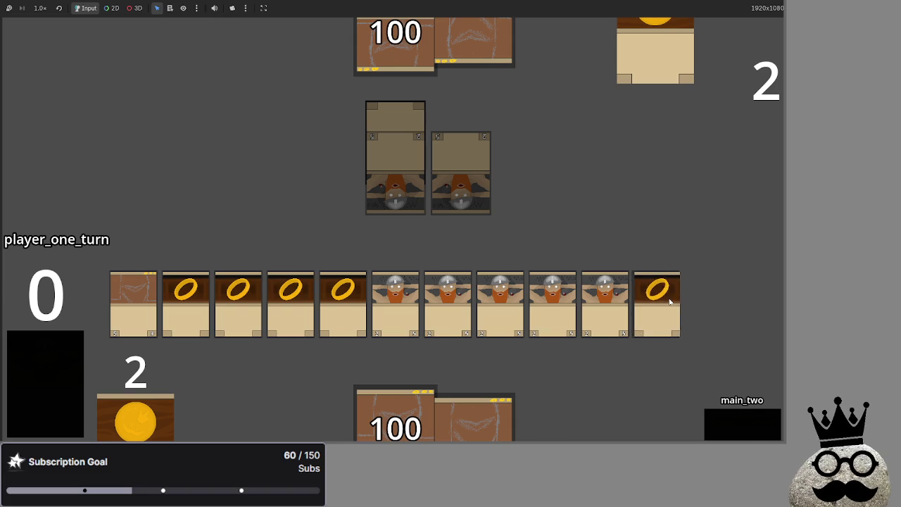
left_click(670, 302)
left_click(185, 304)
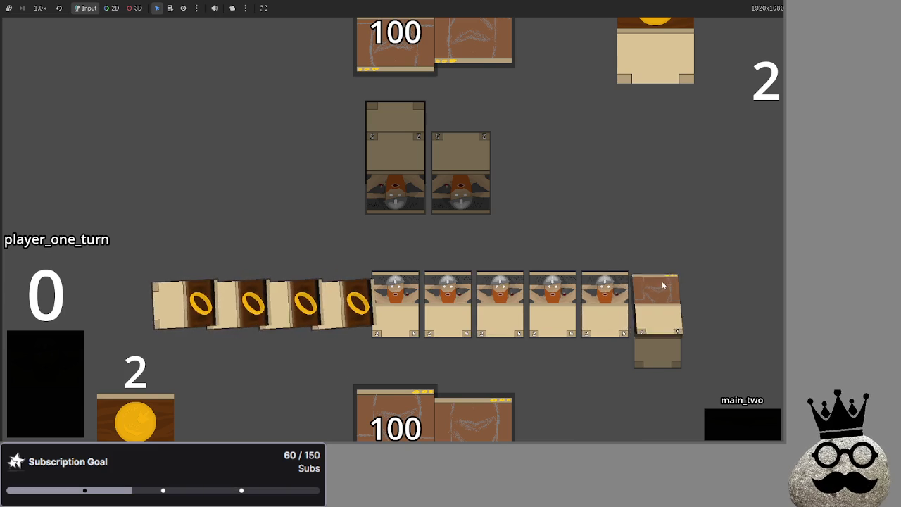
- End player one's turn, advance player two to damage cutting health to 98, and return to the editor
left_click(751, 424)
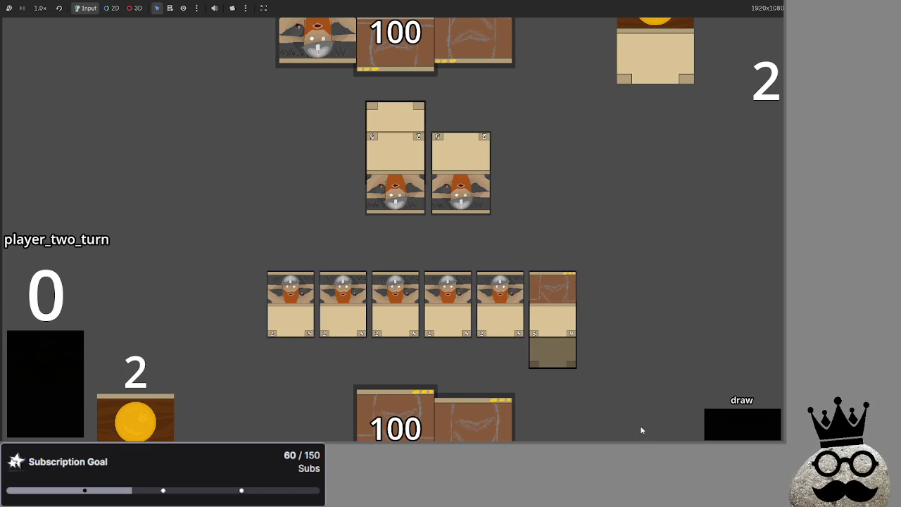
left_click(753, 422)
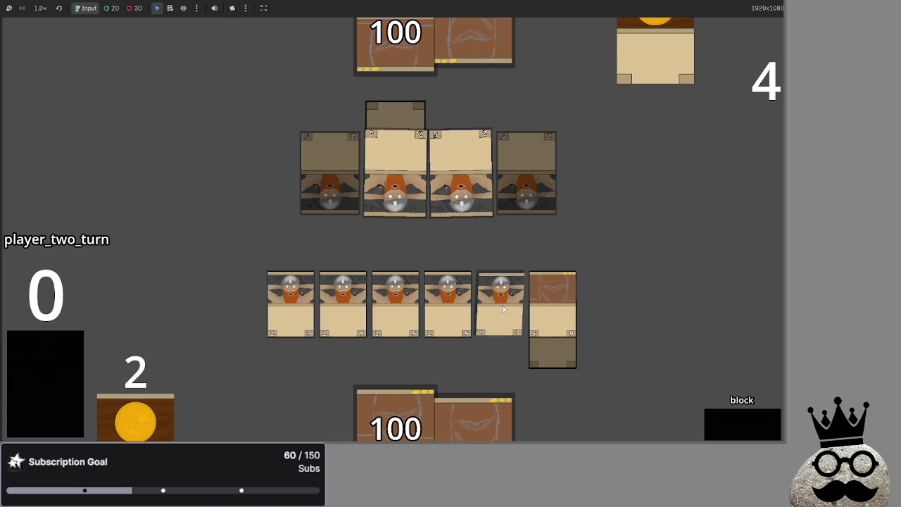
left_click(731, 426)
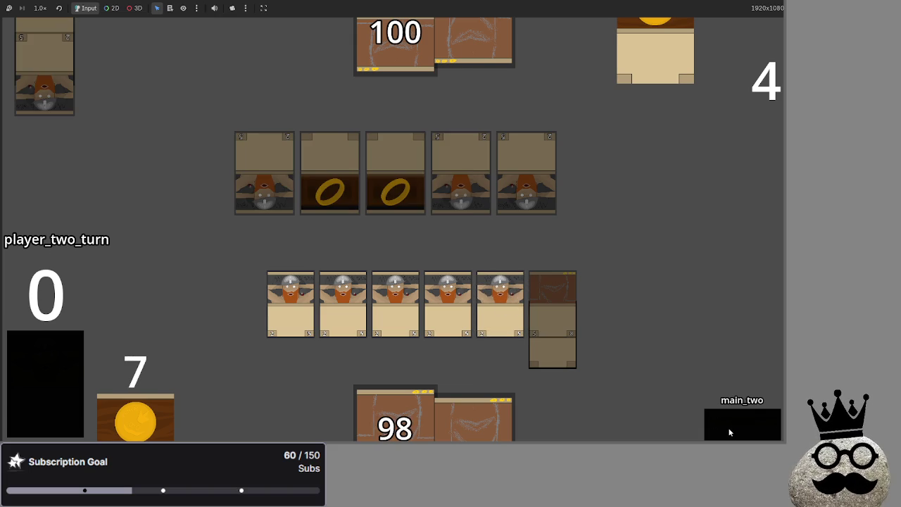
key("ctrl+F1")
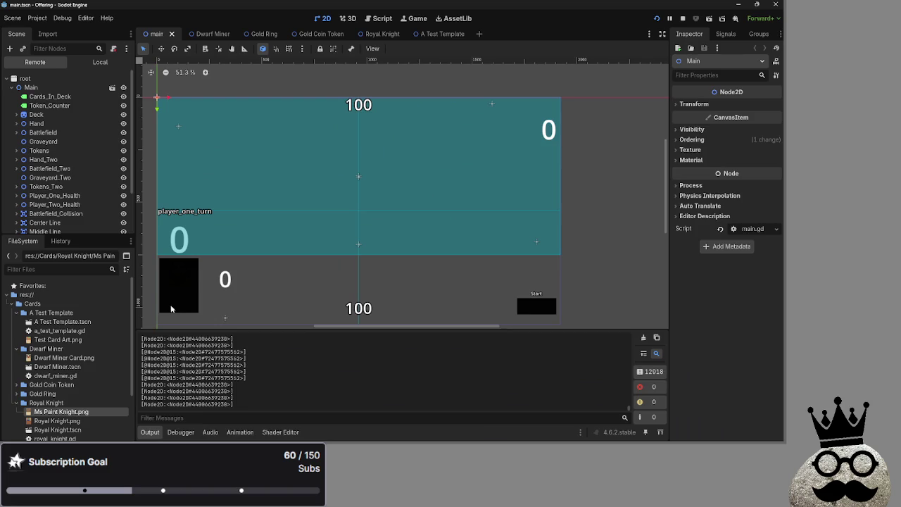
left_click(17, 169)
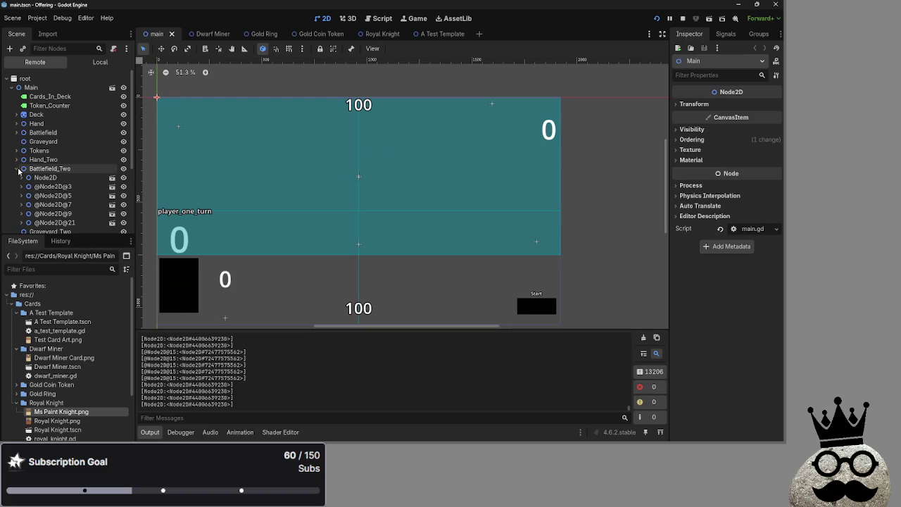
scroll(24, 173, "down", 1)
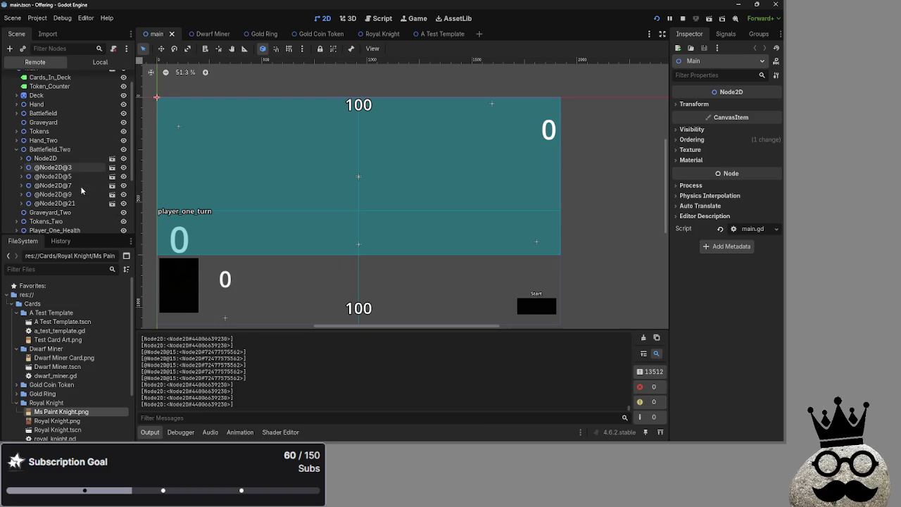
left_click(20, 168)
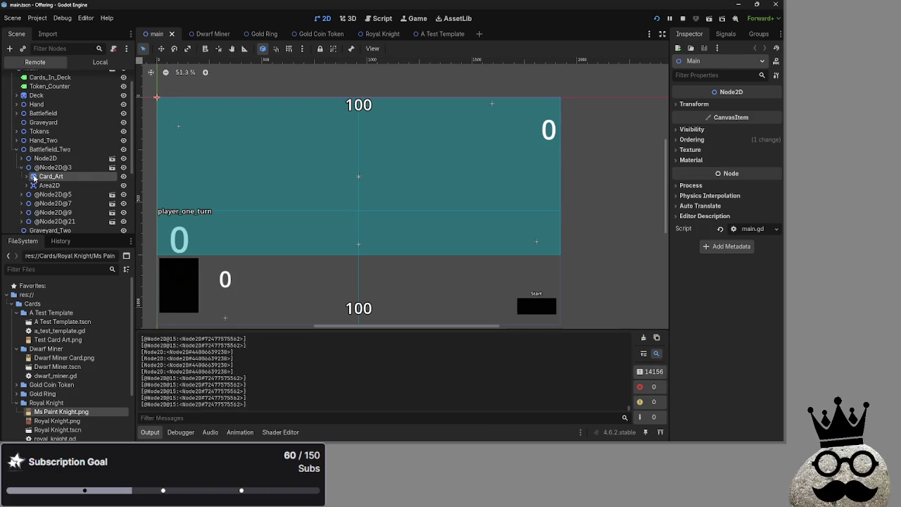
left_click(21, 168)
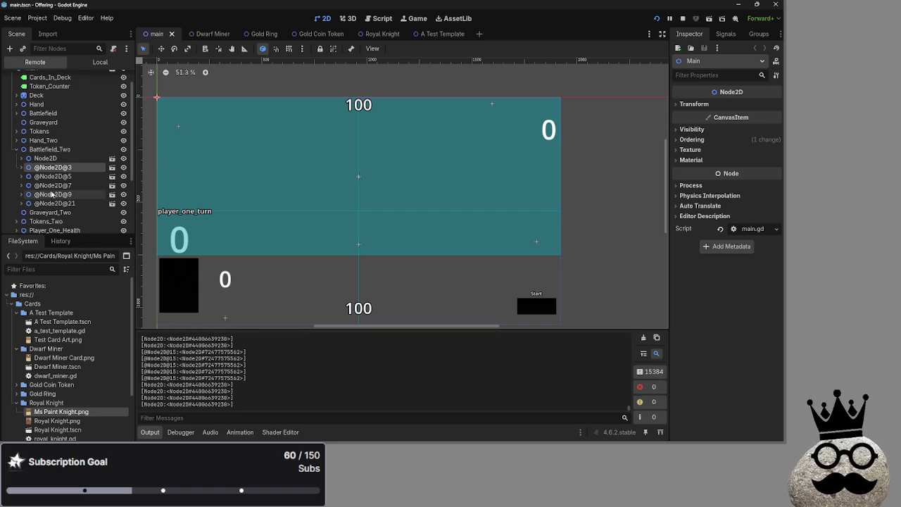
left_click(16, 149)
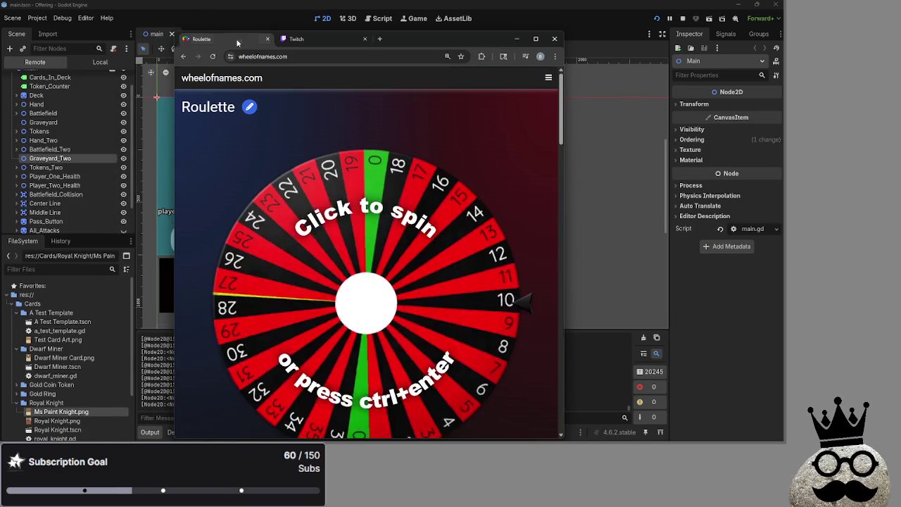
- Minimise the Roulette tab, cycle through open windows, and drag the Twitch predictions popout into view
left_click(599, 53)
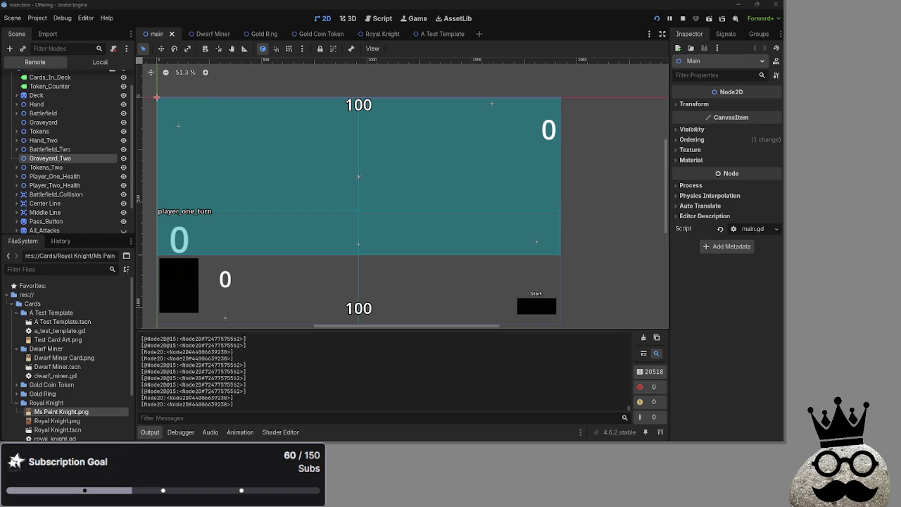
key("alt+Tab")
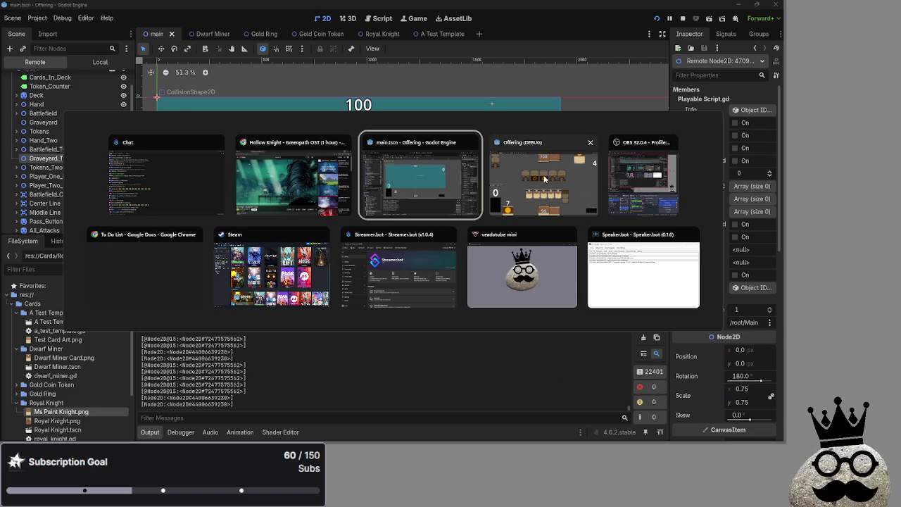
key("alt")
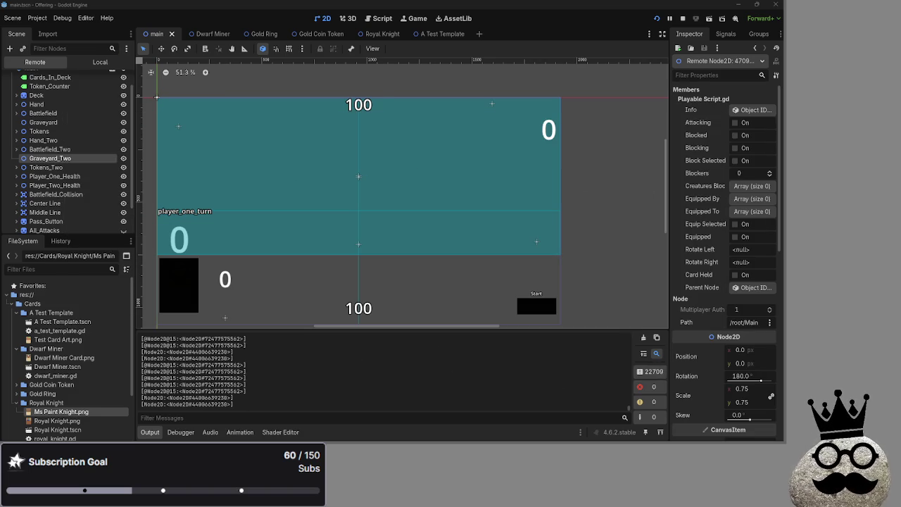
key("alt+Tab")
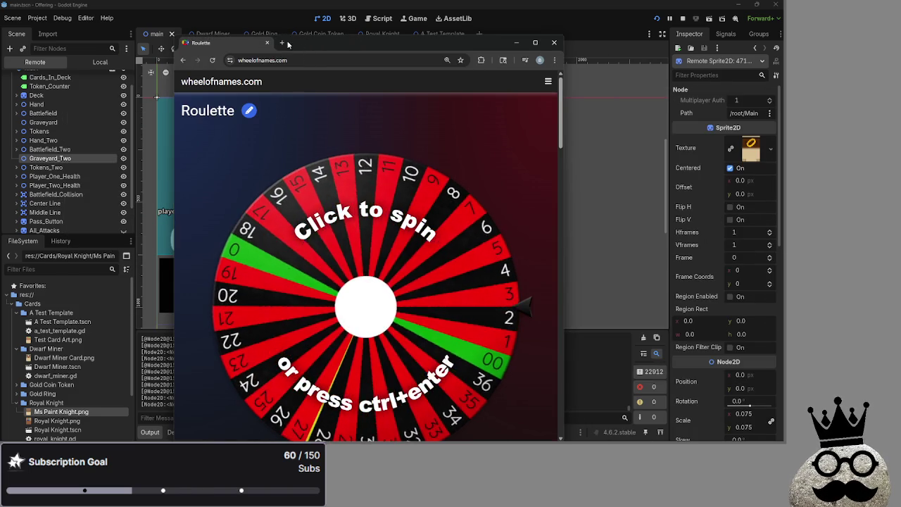
key("alt+Tab")
key("Escape")
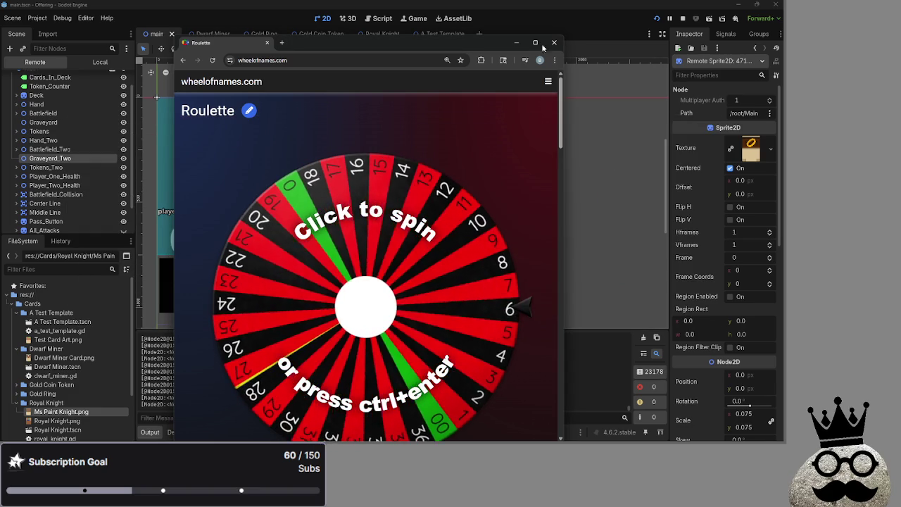
key("alt+Tab")
key("alt+Tab")
key("alt+Tab")
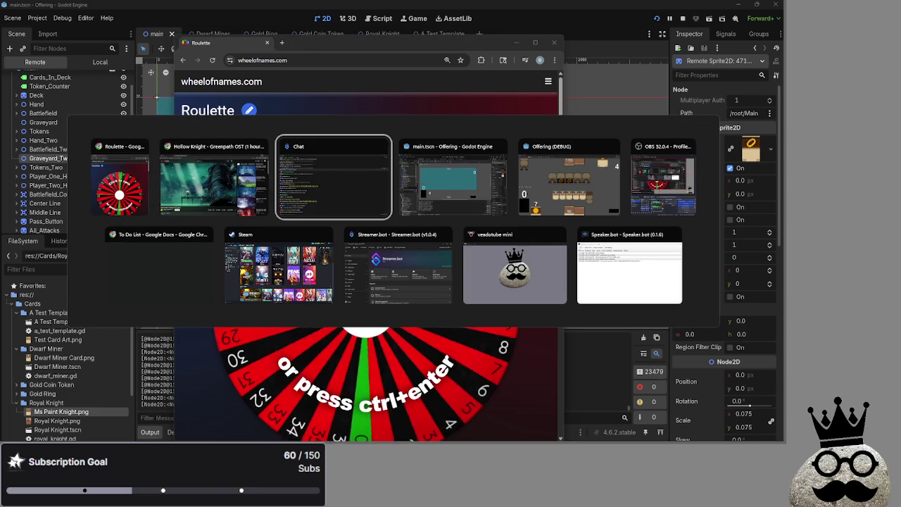
key("Escape")
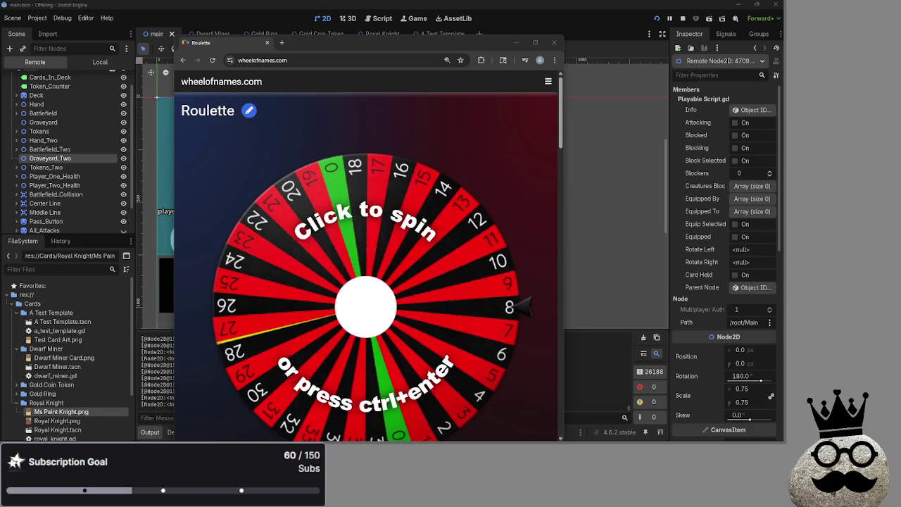
mouse_move(900, 37)
left_mouse_down()
mouse_move(566, 35)
mouse_move(598, 50)
left_mouse_up()
key("alt+Tab")
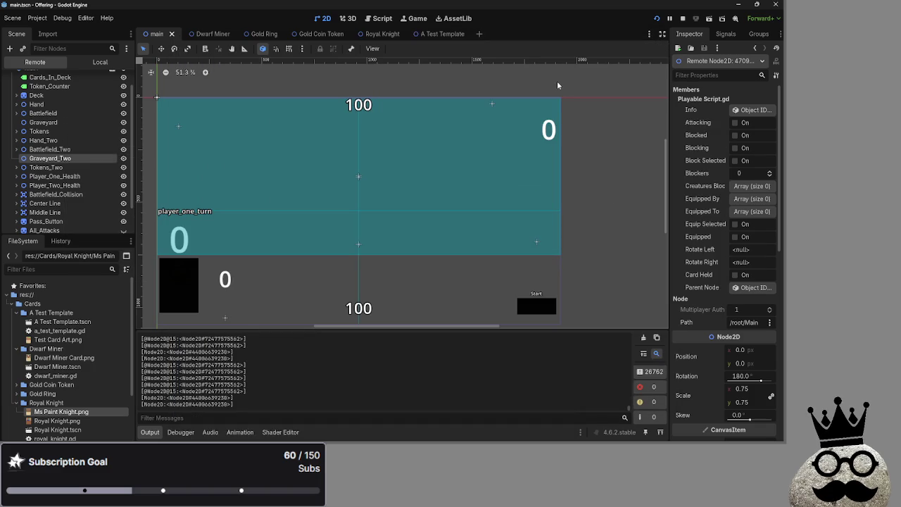
- Switch to the Twitch popout showing Red with 4 users and 13,645 points
key("alt+Tab")
key("Tab")
key("Tab")
key("Tab")
key("Tab")
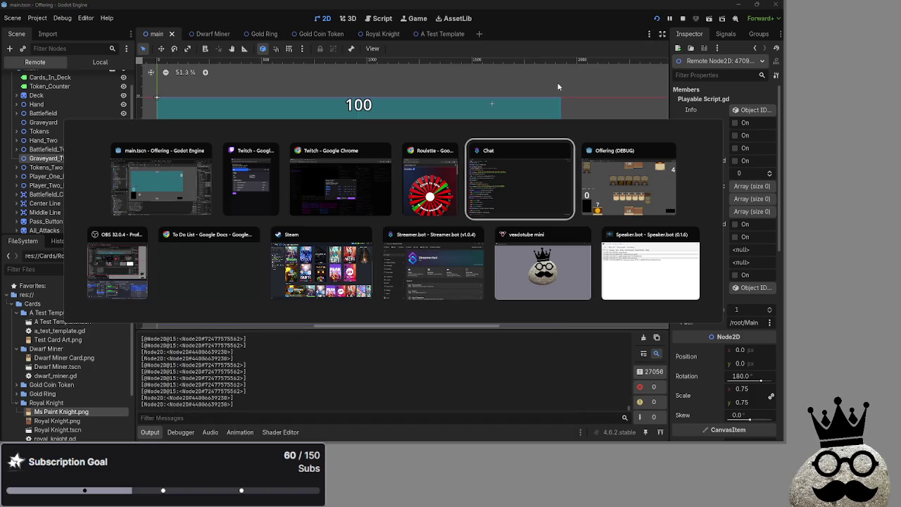
left_click(116, 261)
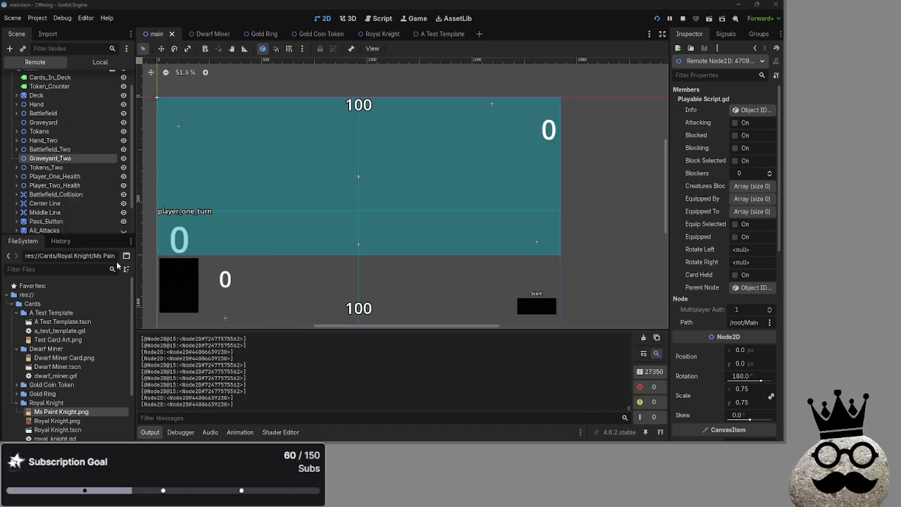
key("alt+Tab")
key("Tab")
key("Tab")
key("alt+Tab")
key("Tab")
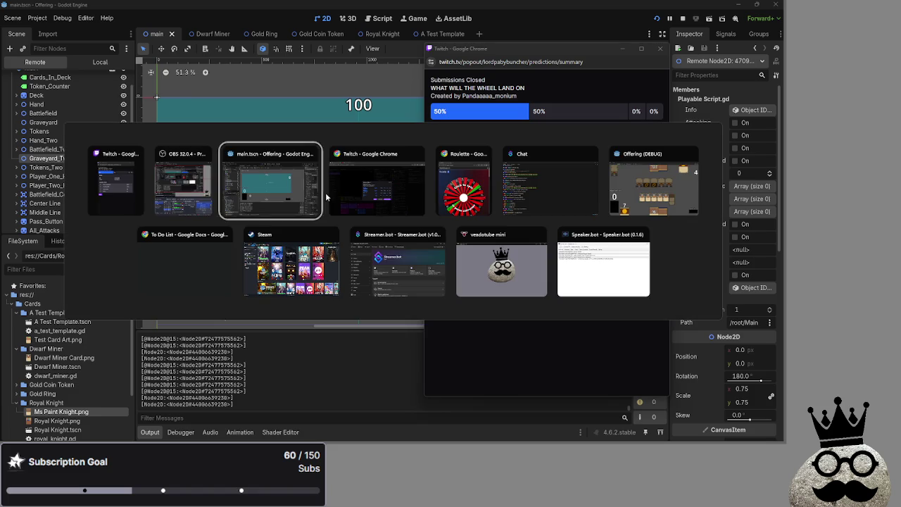
key("alt+Tab")
key("Tab")
key("Tab")
key("Tab")
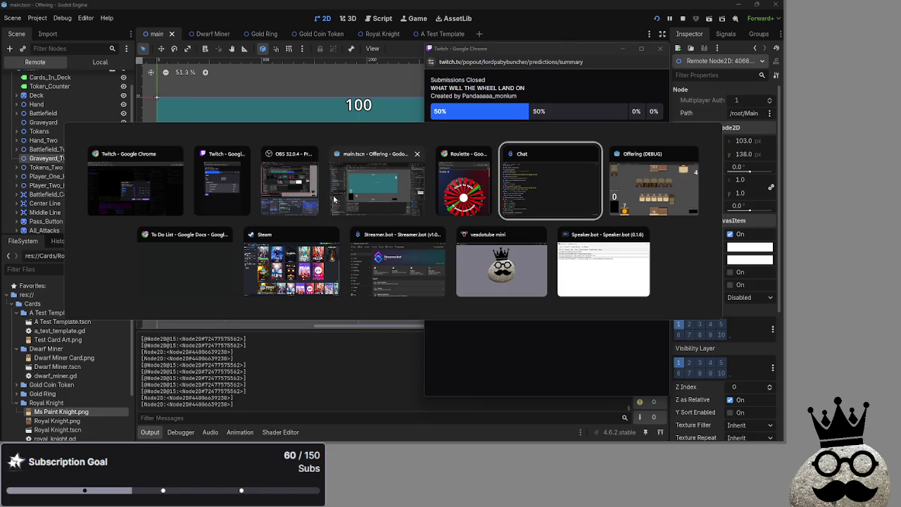
- Bring the Roulette wheel Chrome window forward and maximize it to fill the screen
left_click(465, 186)
left_click(535, 70)
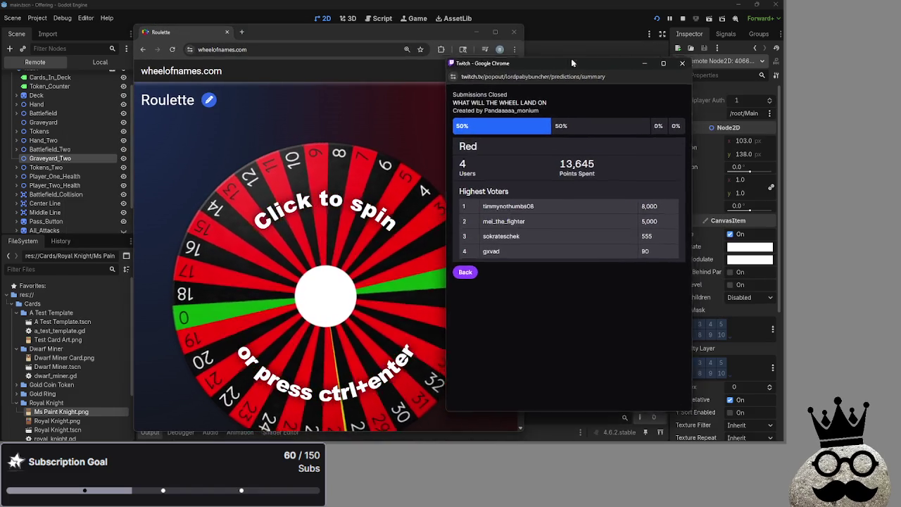
left_click(476, 32)
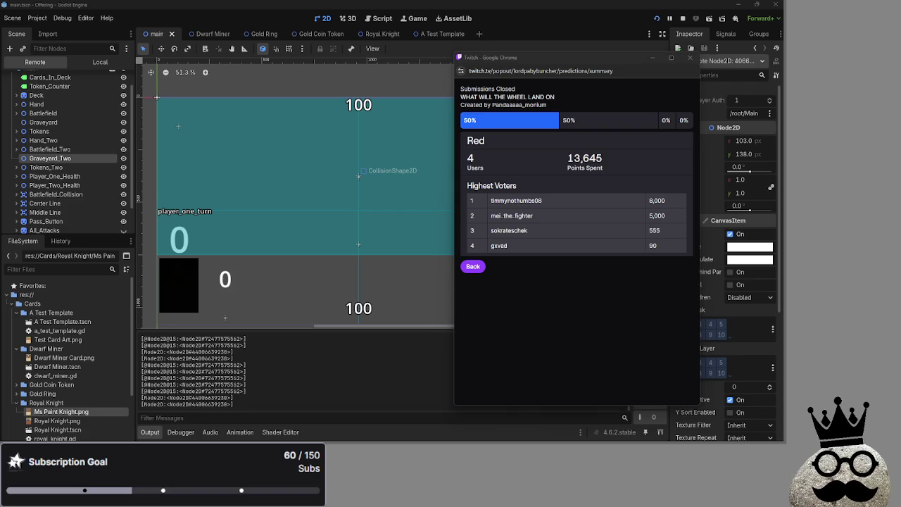
key("alt+Tab")
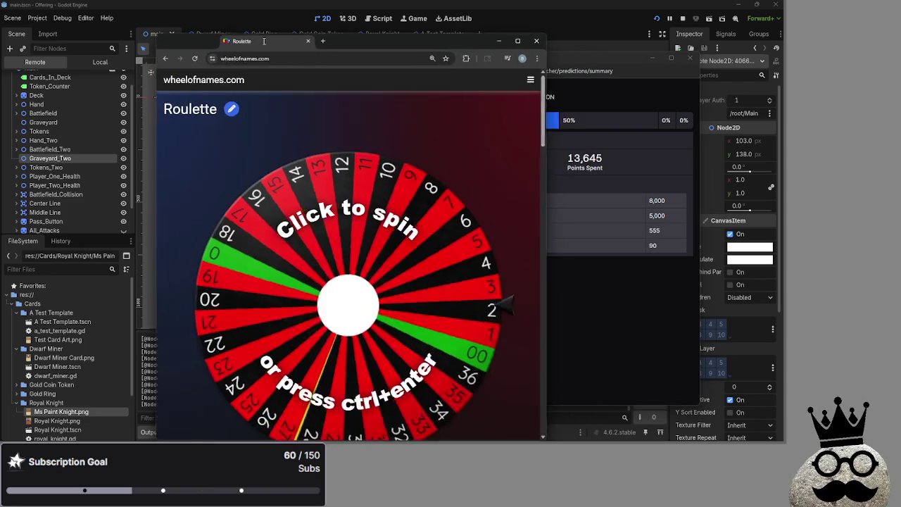
left_click(557, 39)
key("alt+Tab")
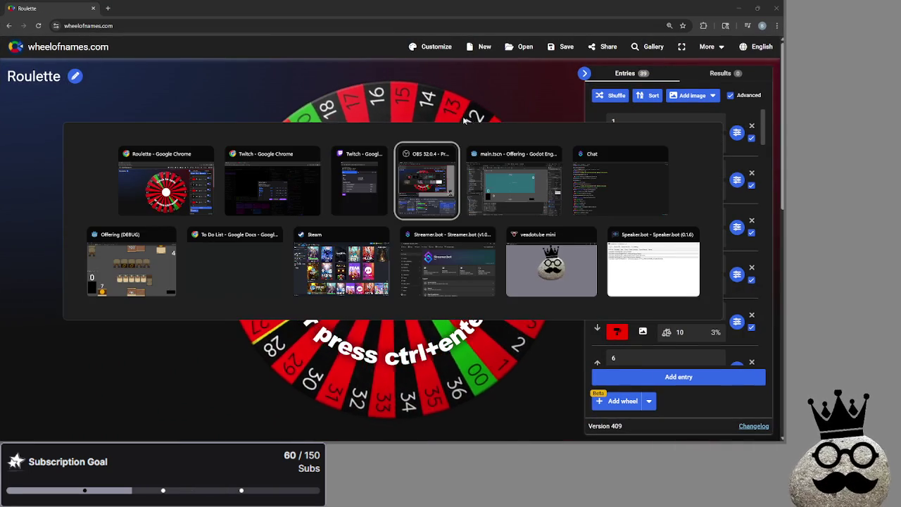
- Cycle to the Roulette wheel page and spin the wheel
left_click(382, 174)
key("alt+Tab")
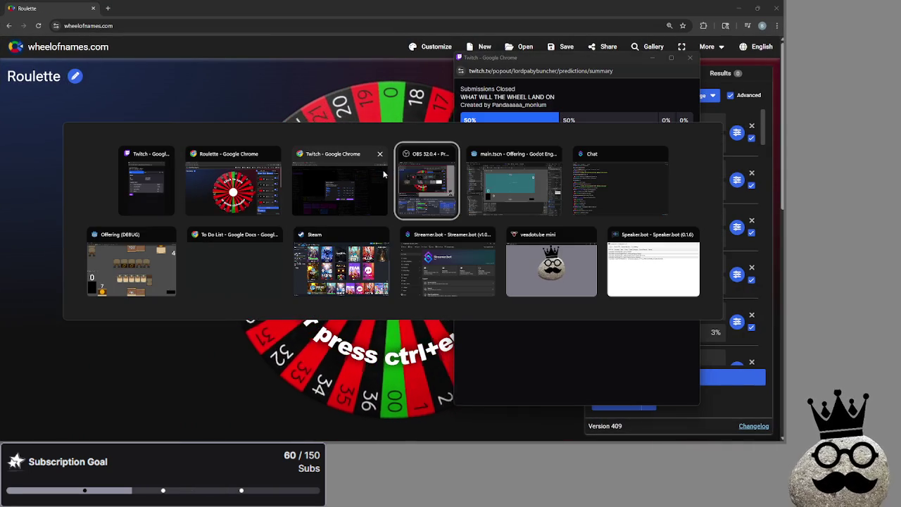
key("alt+Tab")
key("Tab")
key("Tab")
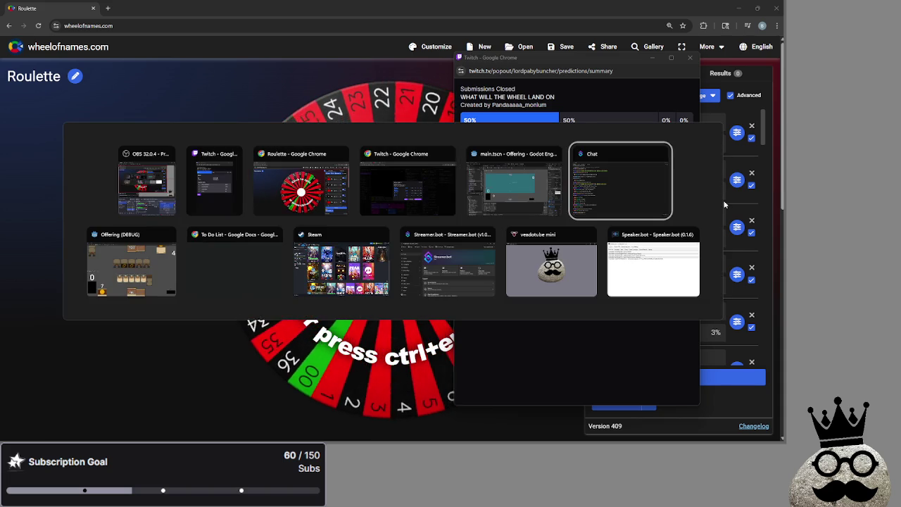
key("alt+Tab")
key("Tab")
key("Tab")
key("Tab")
left_click(254, 191)
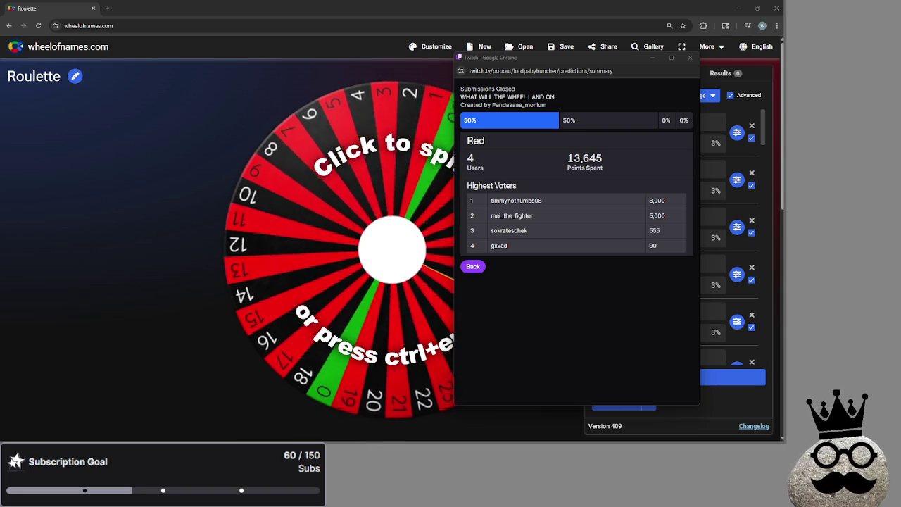
key("alt+Tab")
key("alt+Tab")
key("alt+Tab")
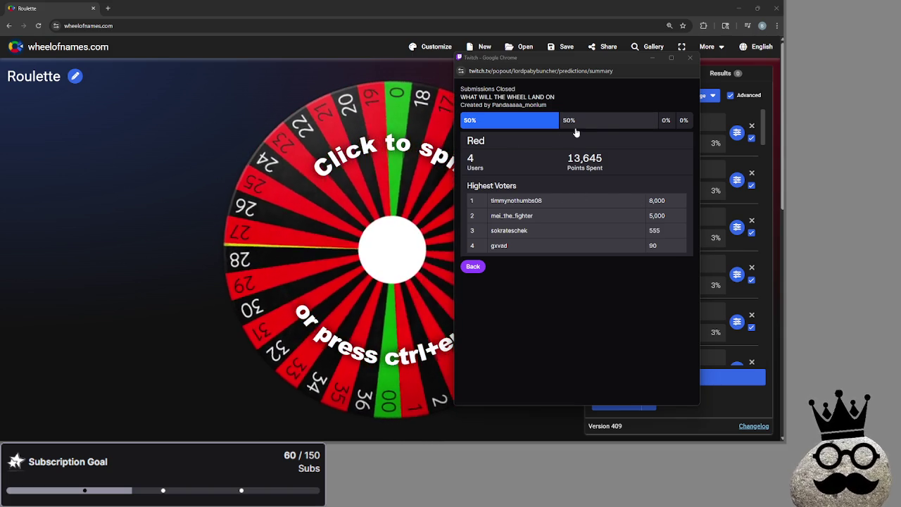
- Check the Black, Red, Green and Gold voter summaries in the Twitch popout, ending on Red, while the wheel spins
left_click(589, 127)
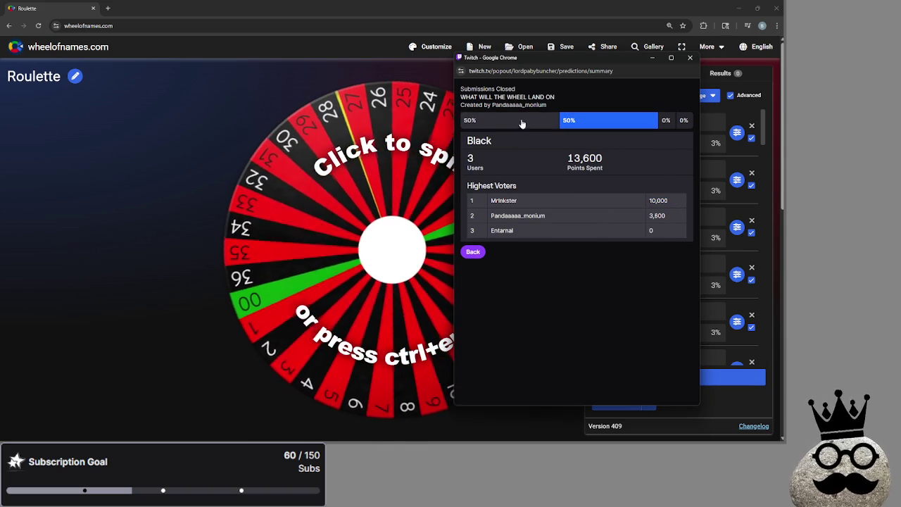
left_click(524, 123)
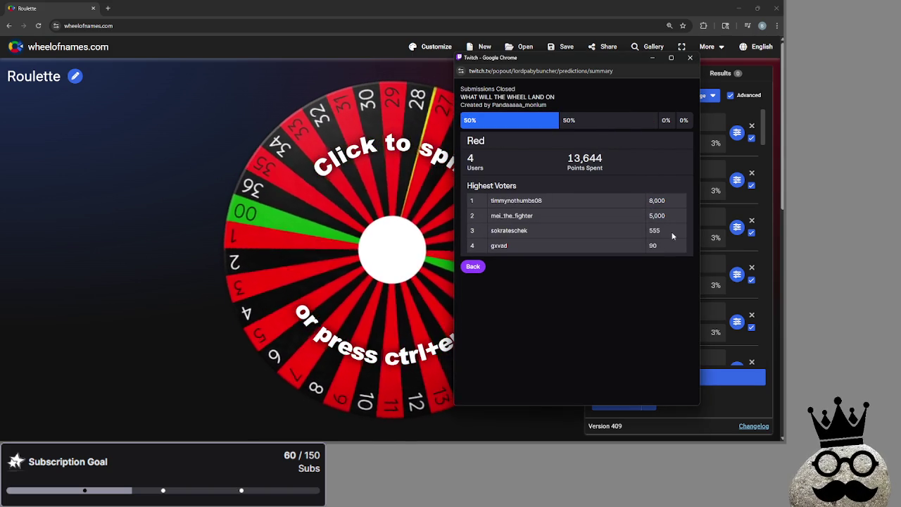
left_click(599, 121)
left_click(535, 120)
left_click(563, 122)
left_click(667, 122)
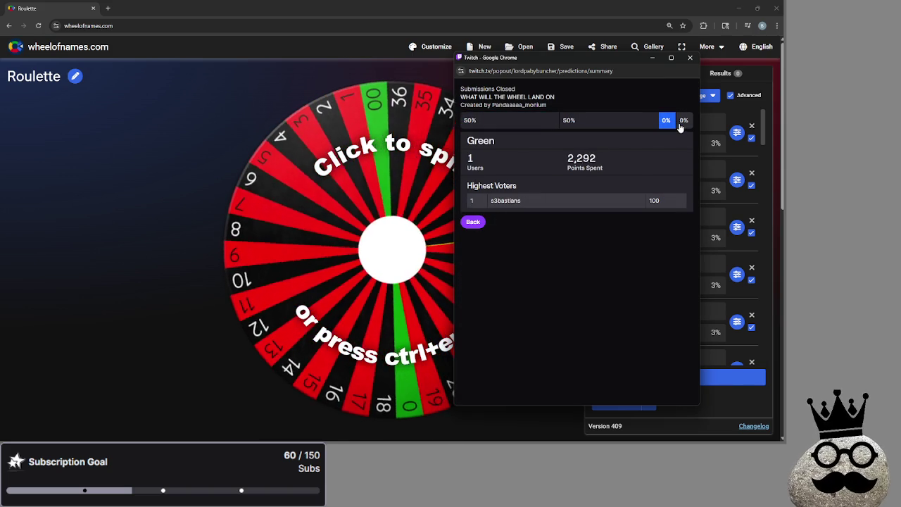
left_click(683, 123)
left_click(666, 122)
left_click(505, 123)
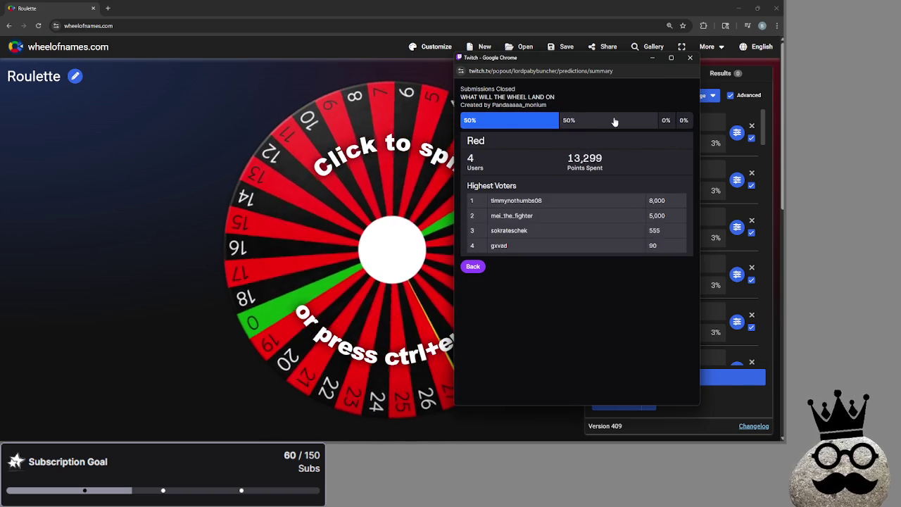
left_click(599, 121)
left_click(528, 121)
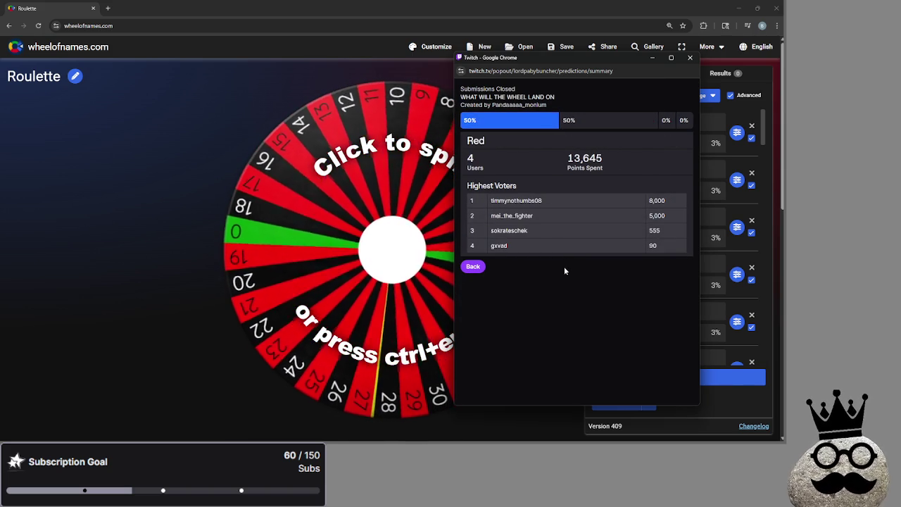
mouse_move(634, 58)
left_mouse_down()
mouse_move(637, 67)
mouse_move(758, 68)
mouse_move(600, 62)
mouse_move(679, 57)
left_mouse_up()
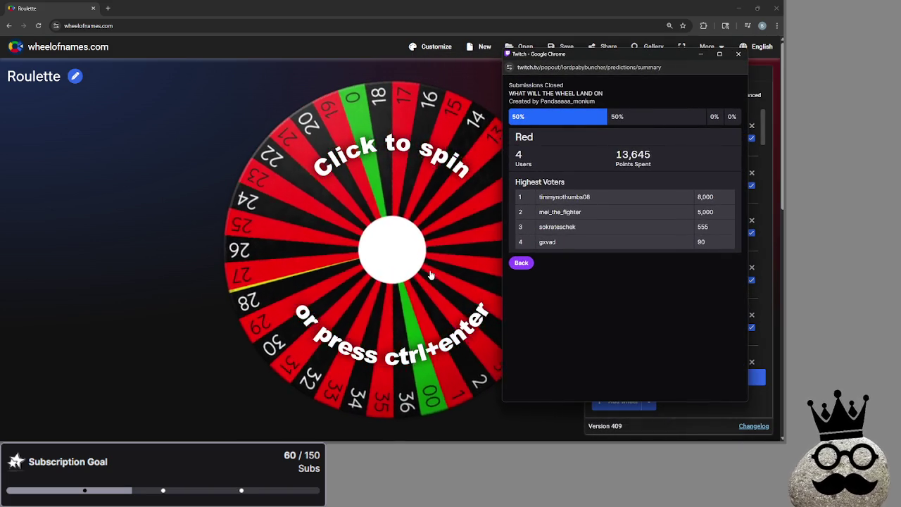
left_click(431, 275)
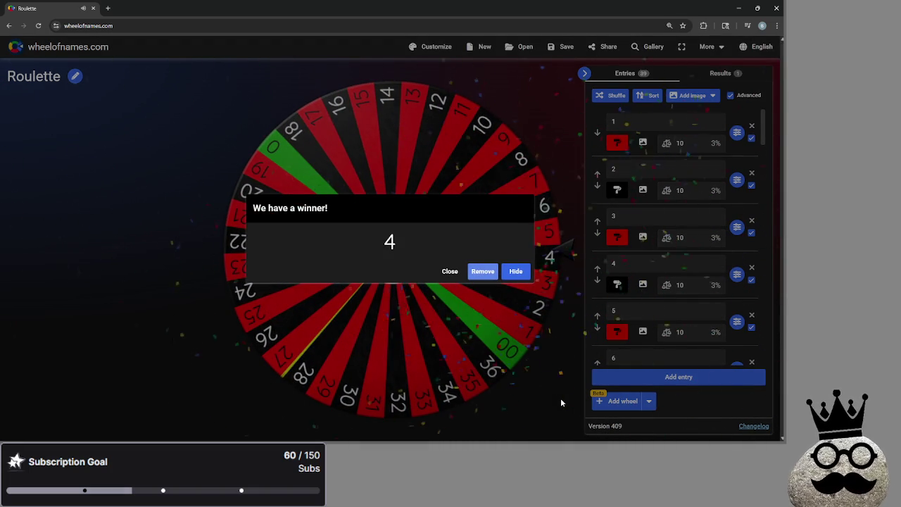
- Show the Black voters (3 users, 13,600 points), then close the Roulette wheel Chrome window
key("alt+Tab")
key("alt+Tab")
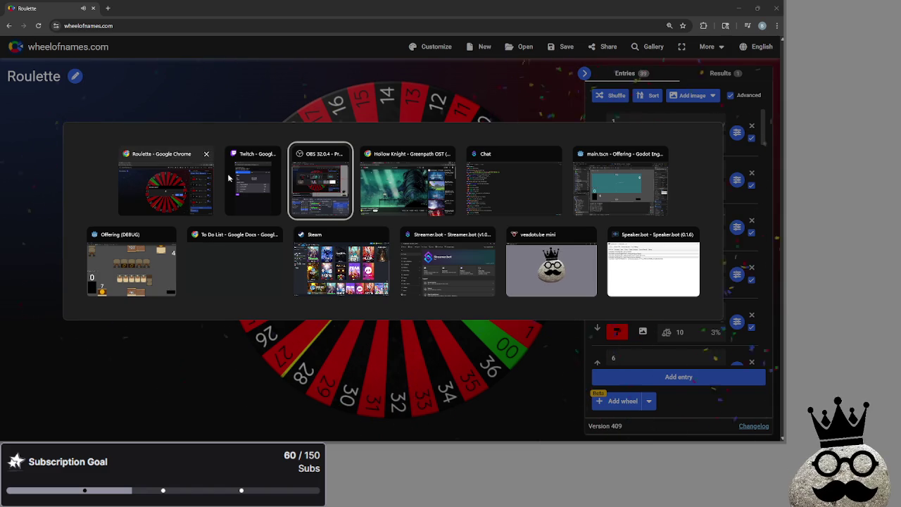
left_click(252, 182)
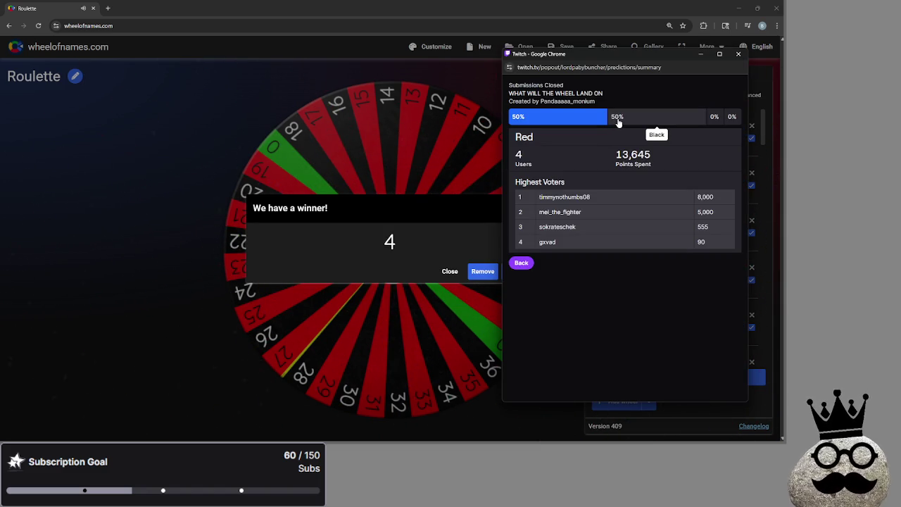
left_click(618, 122)
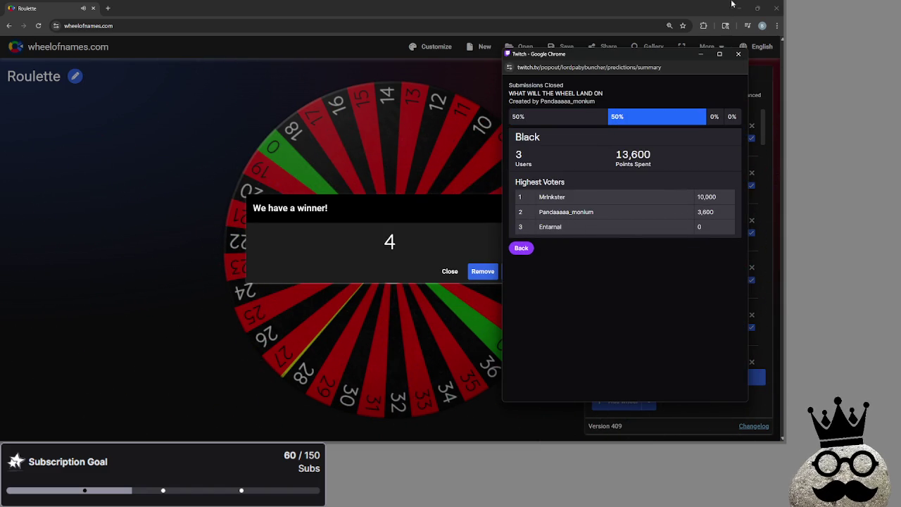
left_click(775, 8)
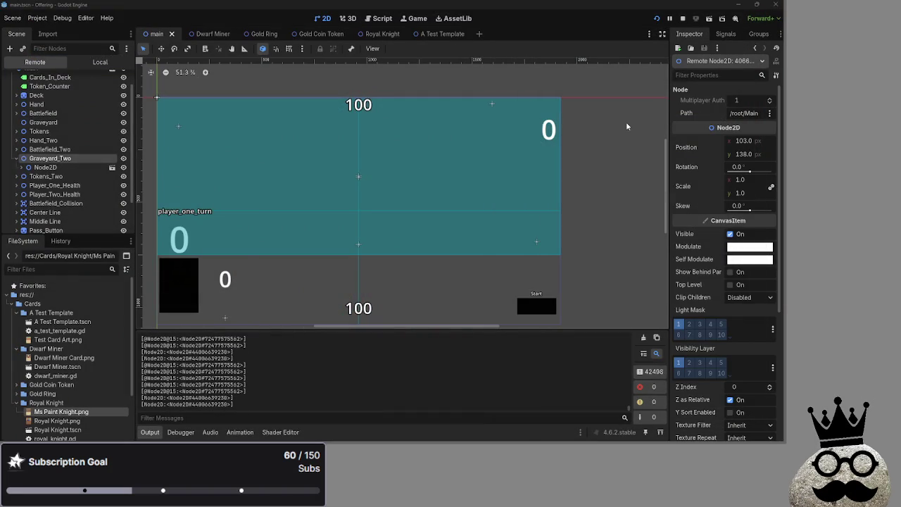
key("alt+Tab")
key("alt+Tab")
key("alt+Tab")
key("alt+Tab")
key("alt+Tab")
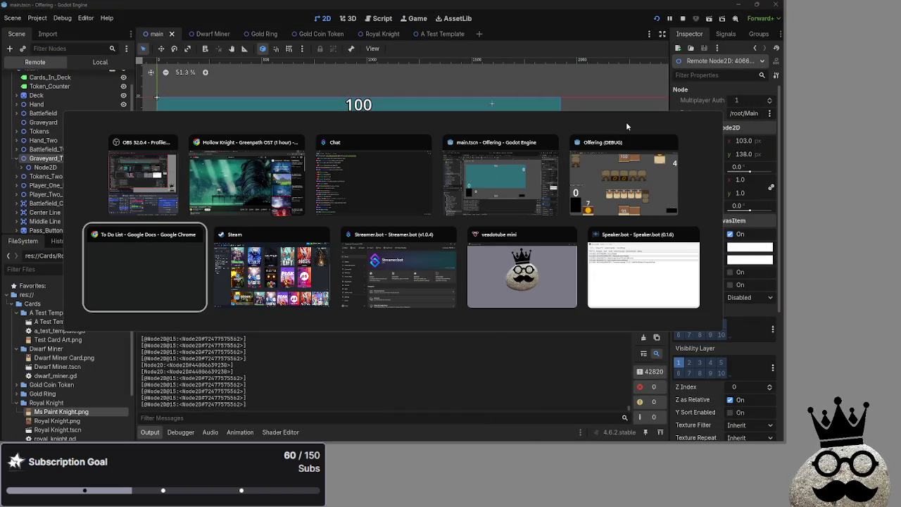
key("alt+shift+Tab")
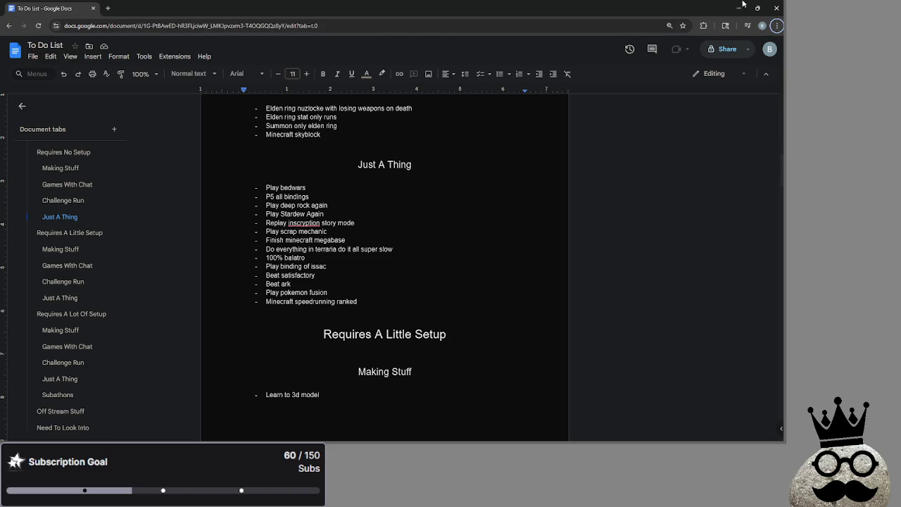
key("alt+Tab")
key("alt+Tab")
key("alt+Tab")
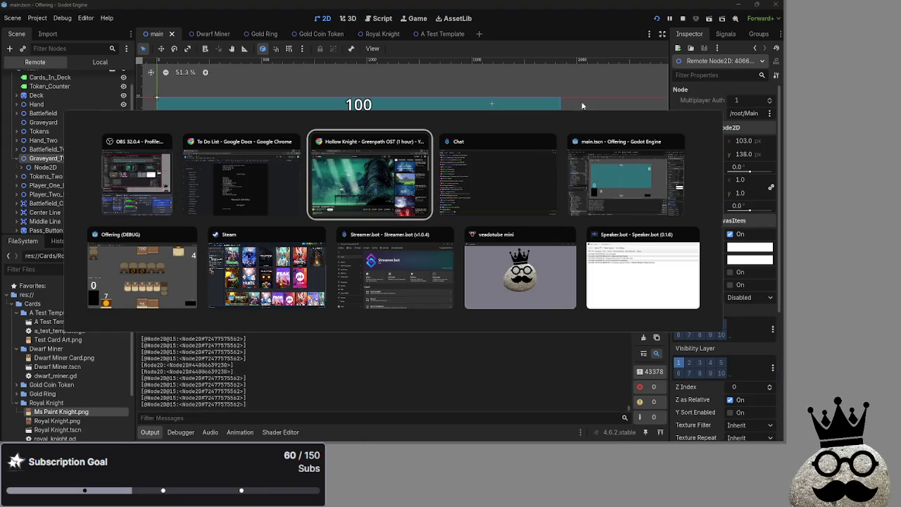
key("Escape")
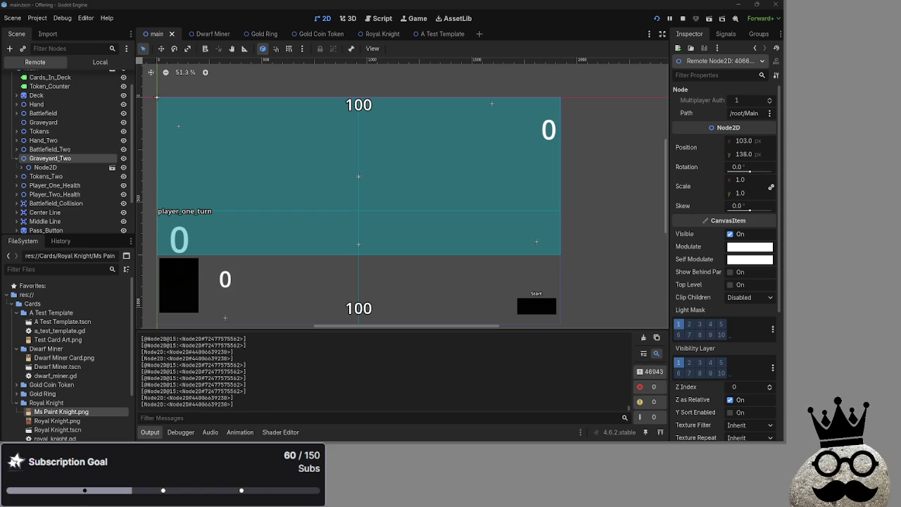
- Stop the running Offering game with F8 so the local Main scene tree returns
key("alt+Tab")
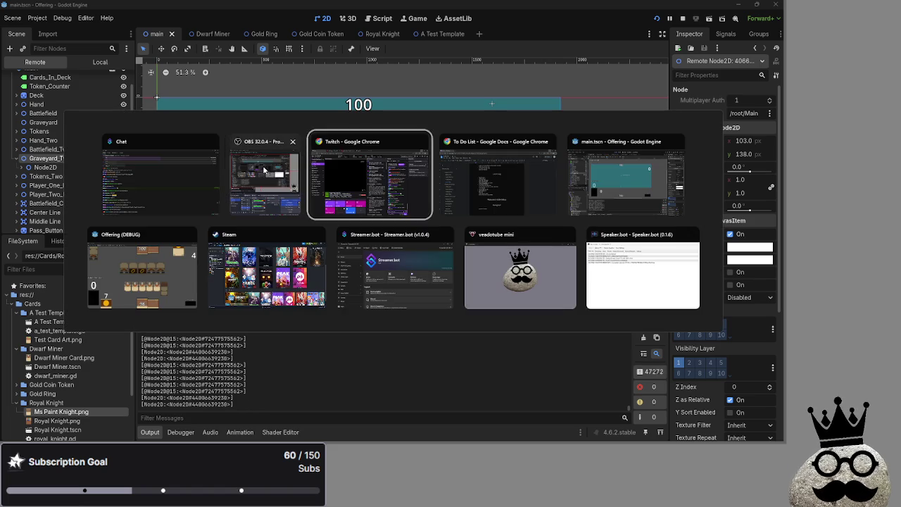
key("Escape")
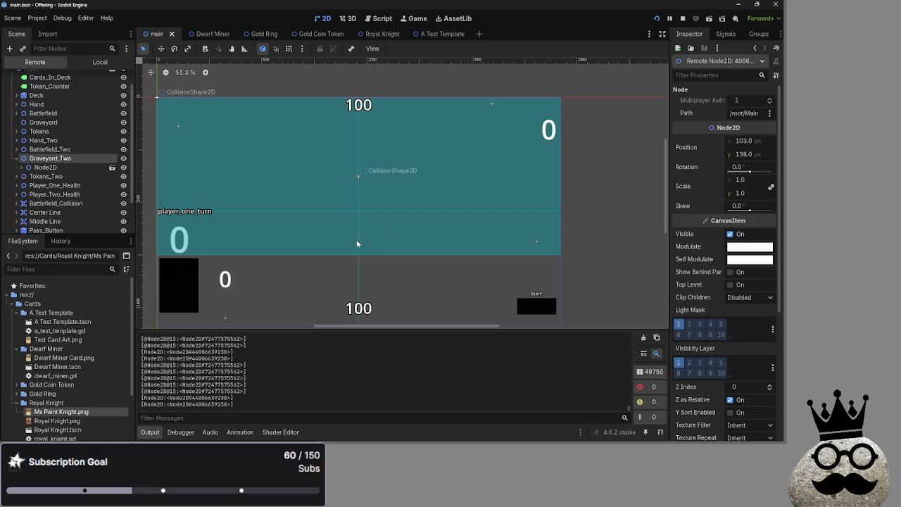
key("alt+Tab")
key("alt+Tab")
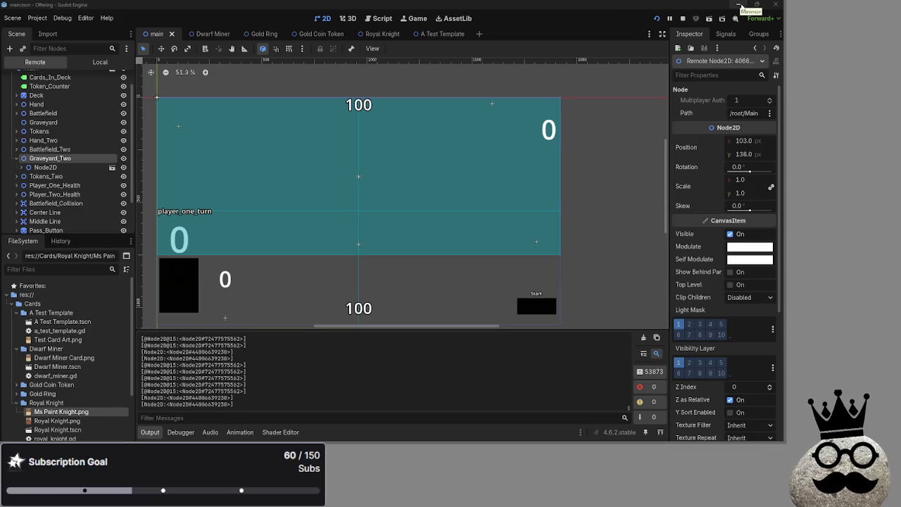
key("F8")
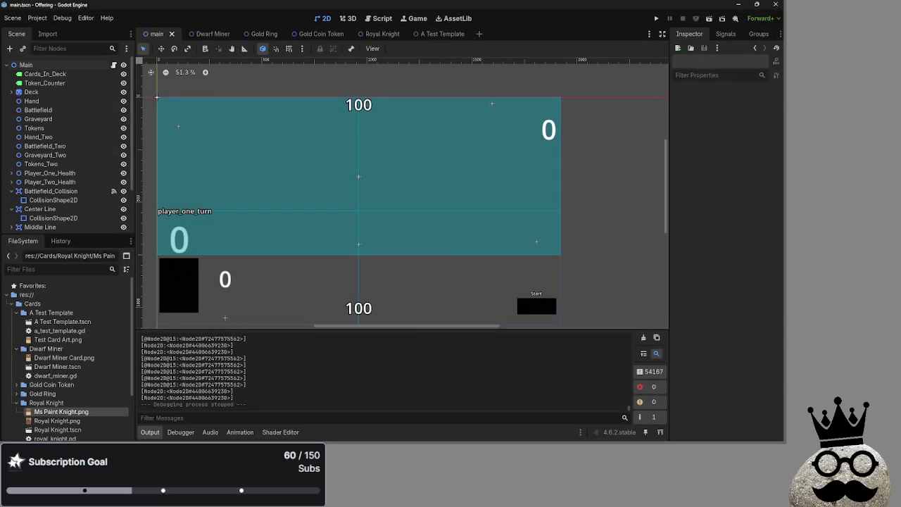
key("alt+Tab")
key("alt+Tab")
key("alt+Tab")
key("alt+Tab")
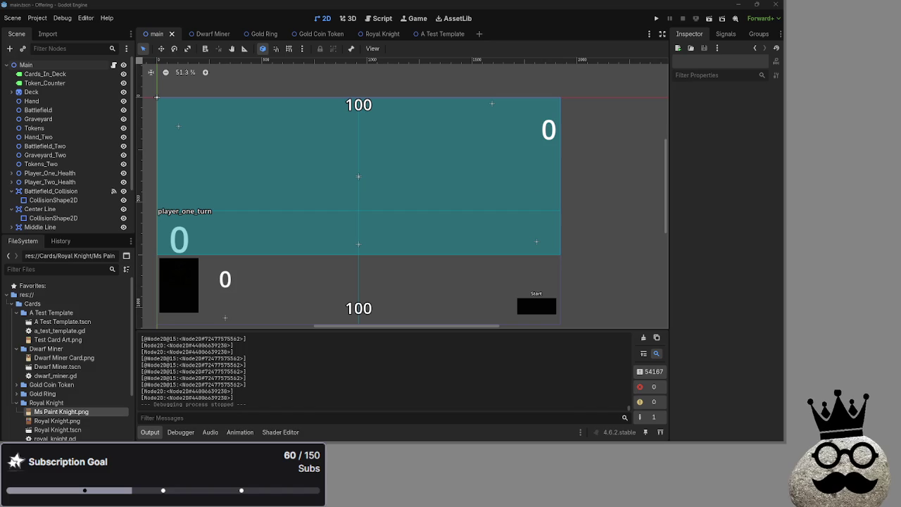
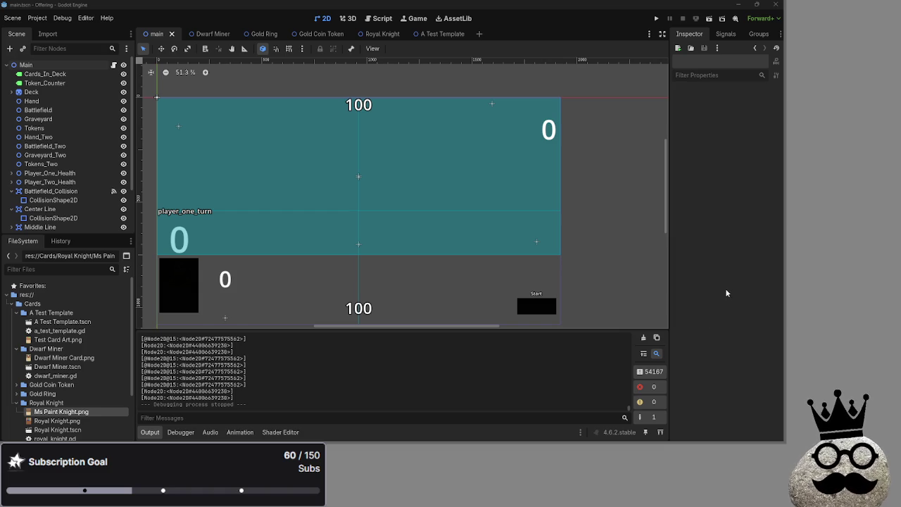
- Return from the To Do List document to Godot and show playable_script.gd in the script editor
key("alt+Tab")
key("alt+Tab")
key("alt+Tab")
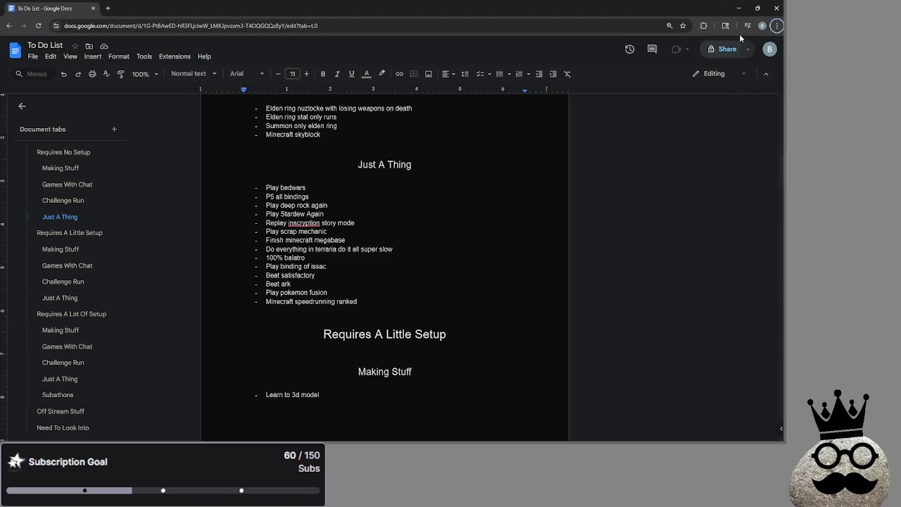
key("alt+Tab")
key("alt+Tab")
key("alt+Tab")
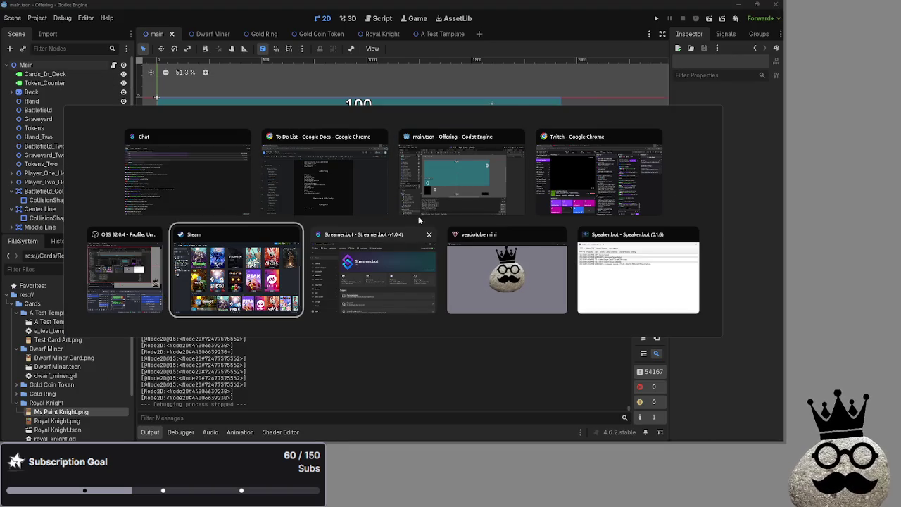
key("Escape")
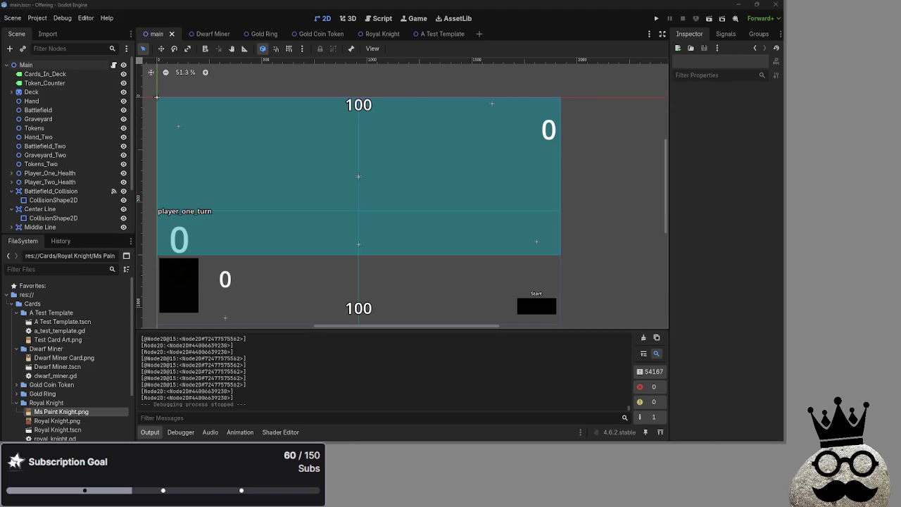
left_click(758, 255)
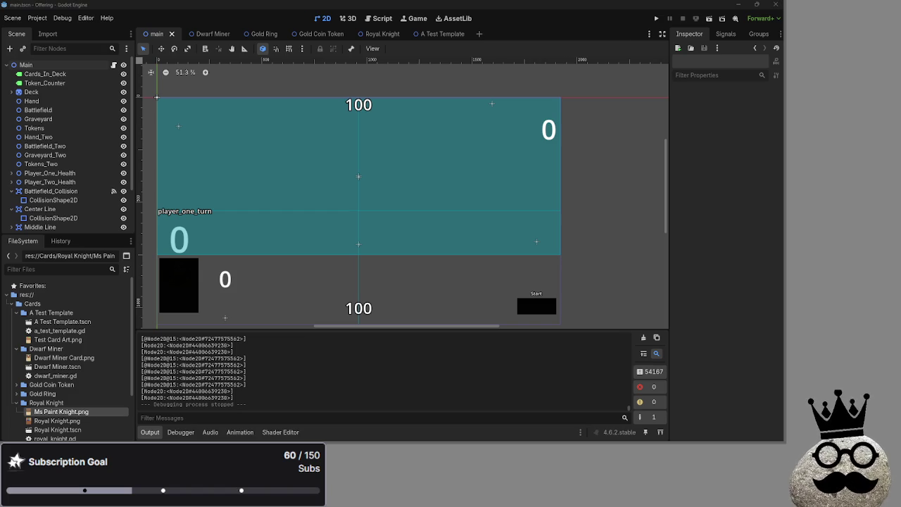
left_click(380, 18)
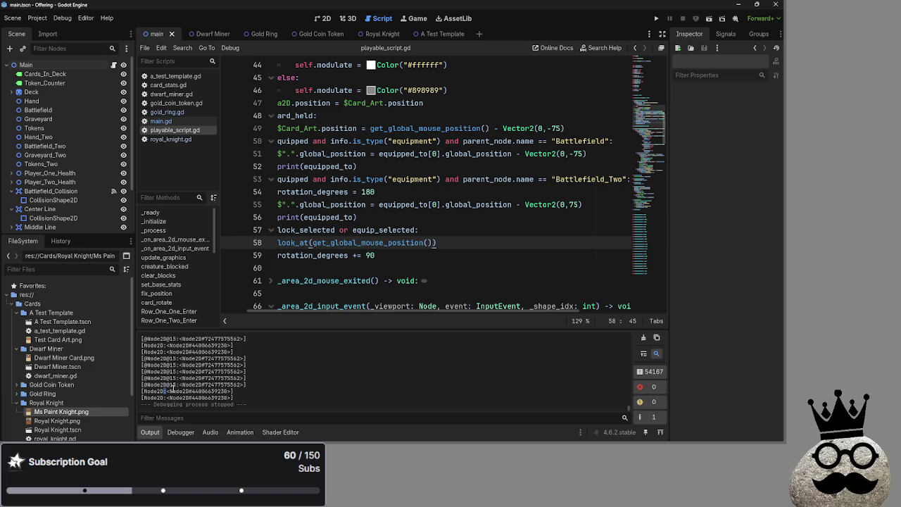
- Clear the output log selection and open main.gd after glancing at royal_knight.gd and playable_script.gd
left_click_drag(167, 391, 232, 392)
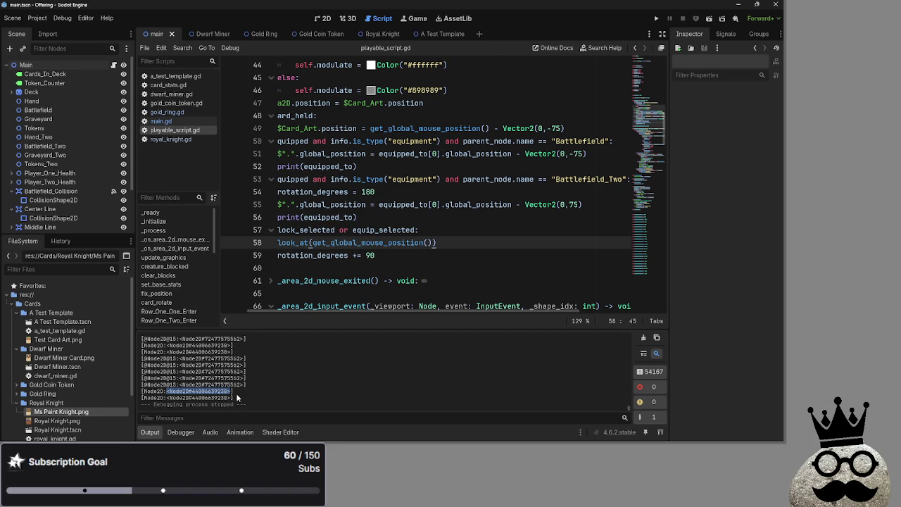
left_click(237, 399)
scroll(335, 217, "up", 6)
scroll(334, 217, "up", 3)
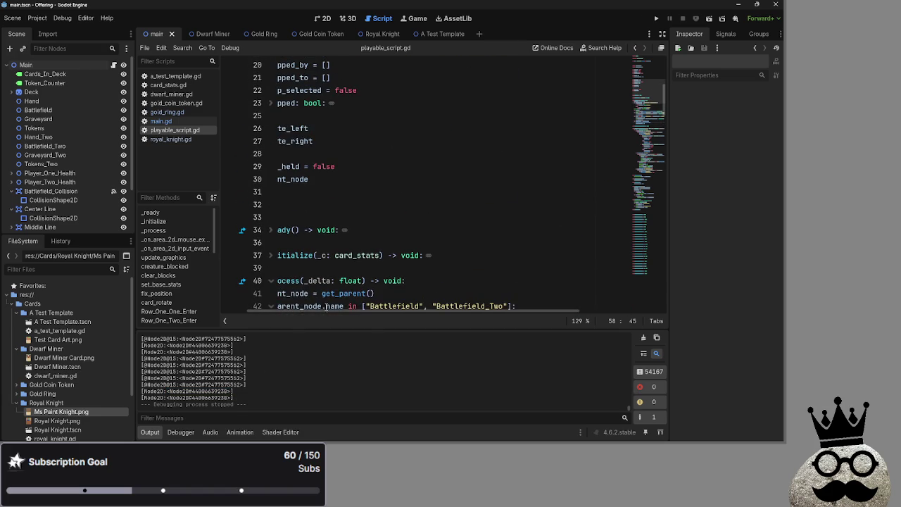
scroll(394, 310, "left", 3)
left_click(160, 121)
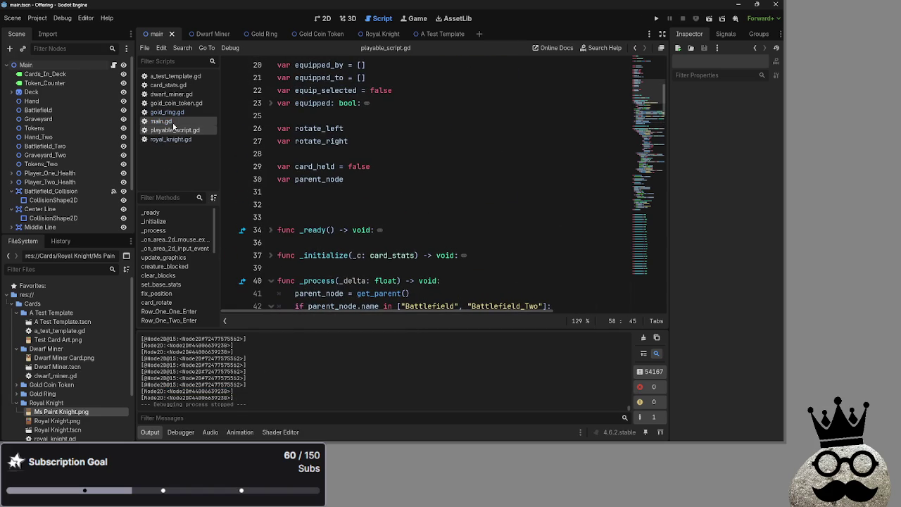
left_click(172, 139)
left_click(173, 130)
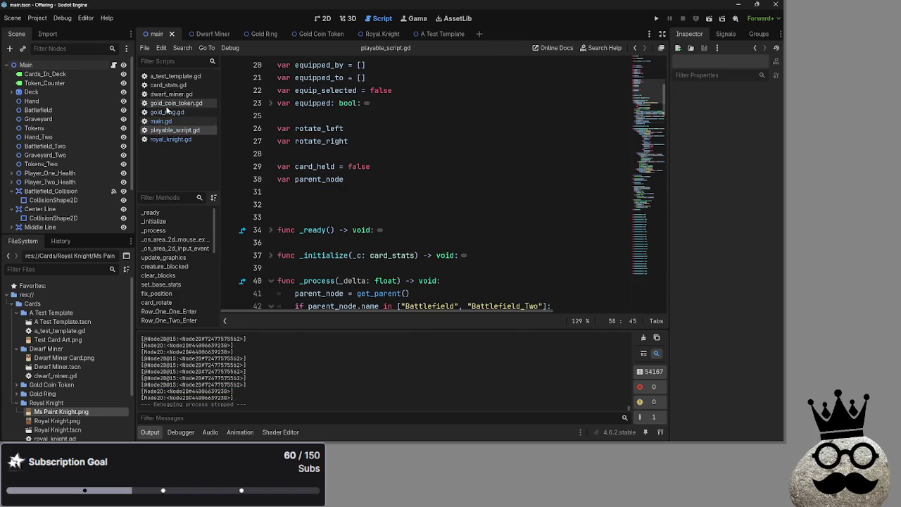
left_click(160, 121)
left_click(171, 132)
left_click(161, 121)
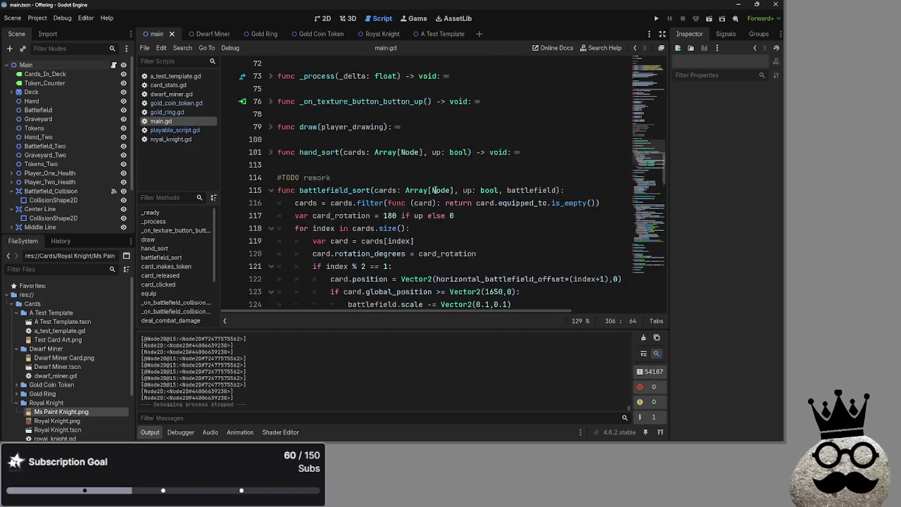
- Fold the battlefield_sort and equip functions and scroll down to card_takes_damage
scroll(400, 210, "down", 10)
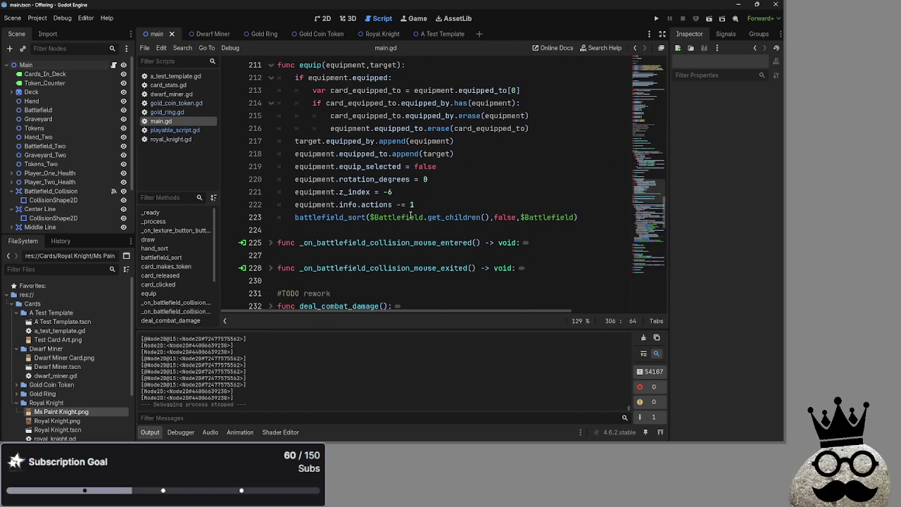
scroll(400, 210, "down", 2)
scroll(404, 211, "up", 4)
scroll(352, 212, "up", 10)
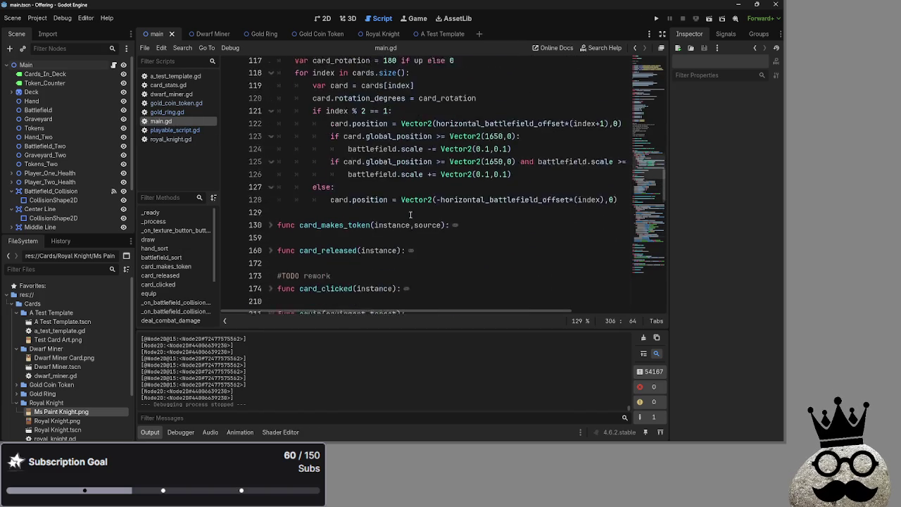
left_click(264, 243)
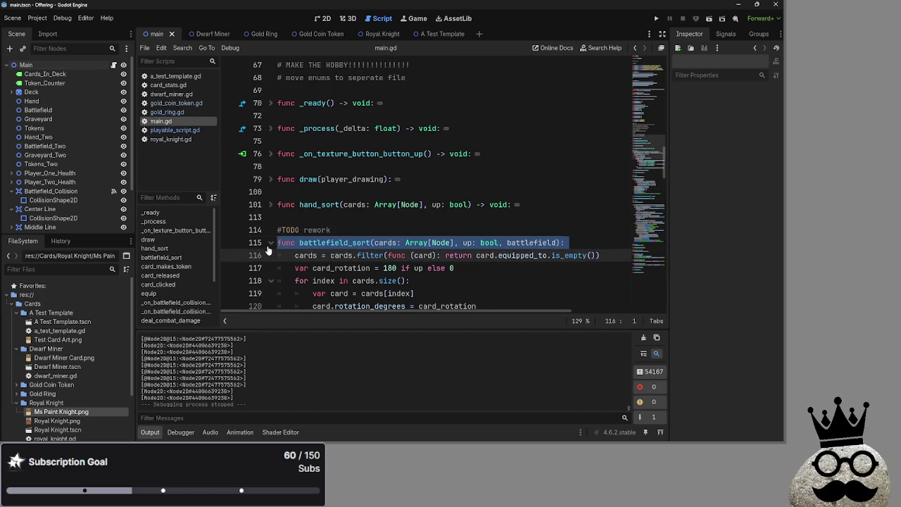
left_click(271, 243)
scroll(305, 215, "down", 5)
scroll(304, 215, "down", 2)
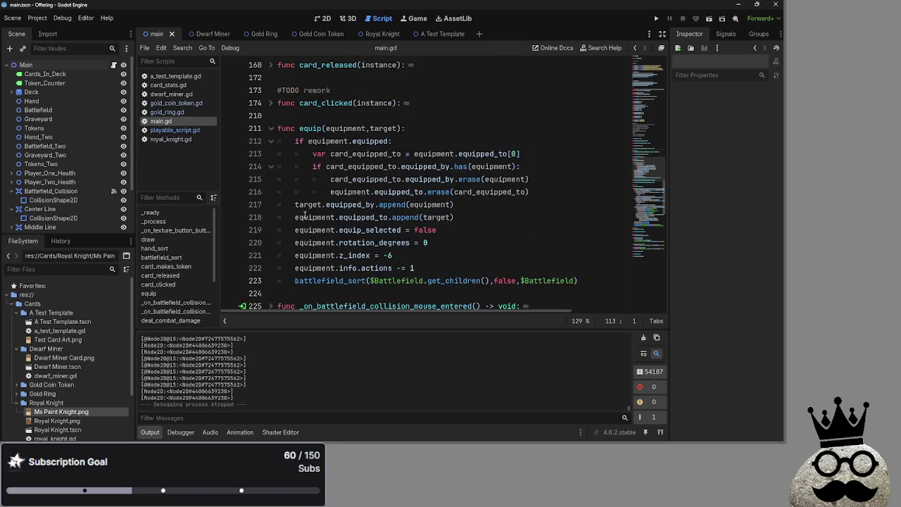
left_click(272, 91)
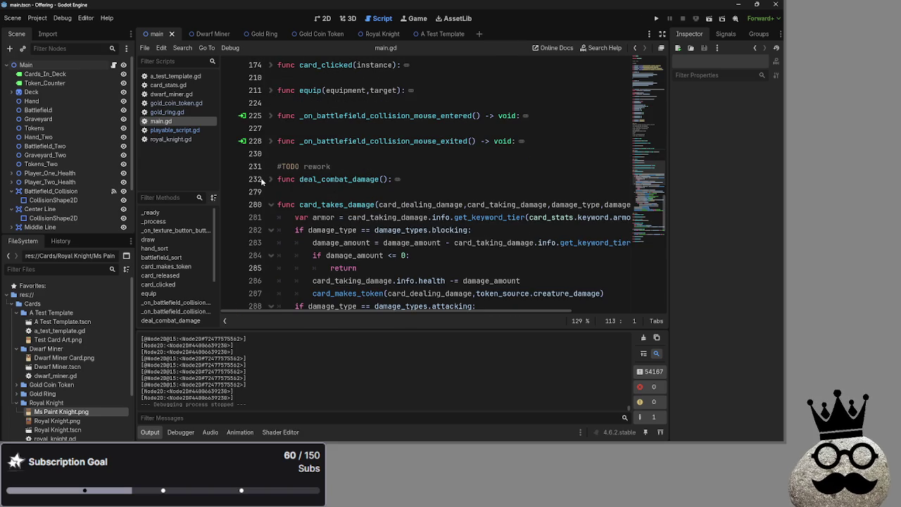
scroll(278, 204, "down", 7)
scroll(440, 214, "down", 5)
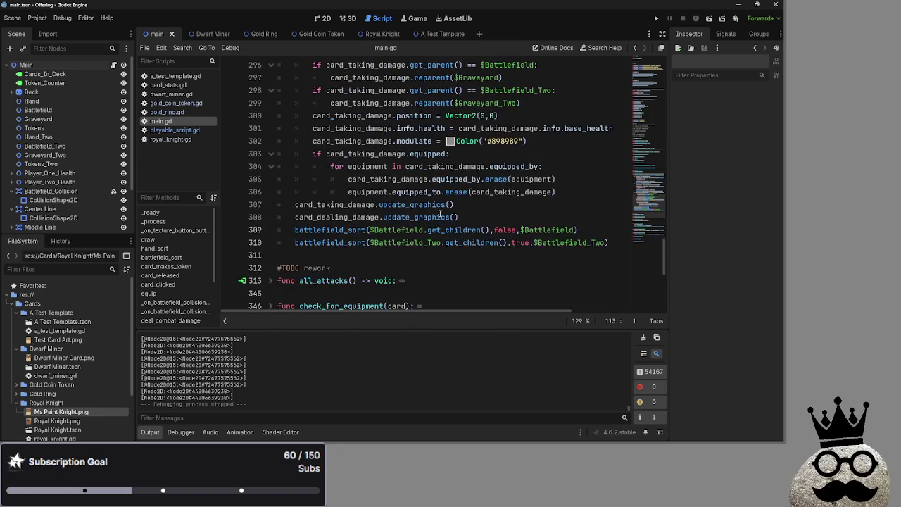
scroll(440, 213, "up", 4)
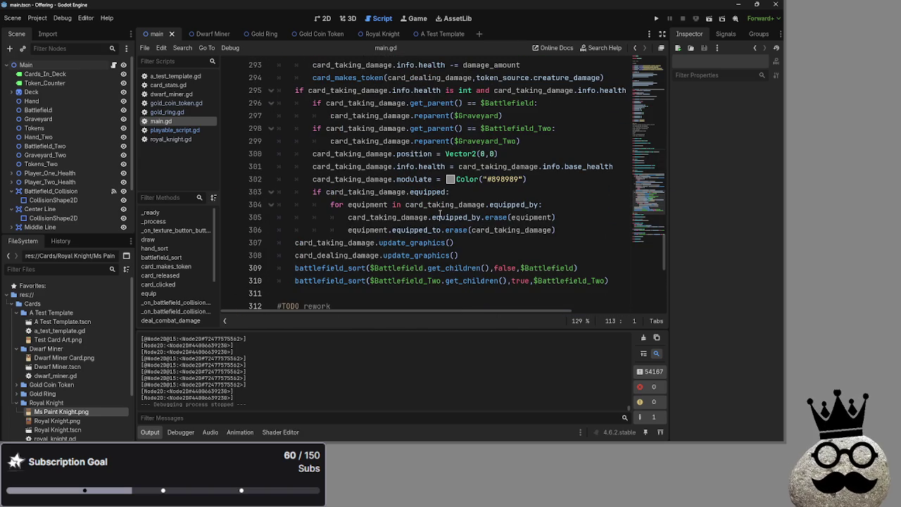
- Replace the erase(equipment) call on line 305 with an empty-list assignment
left_click(557, 218)
key("ctrl+shift+Left")
key("Left")
key("ctrl+shift+Right")
key("BackSpace")
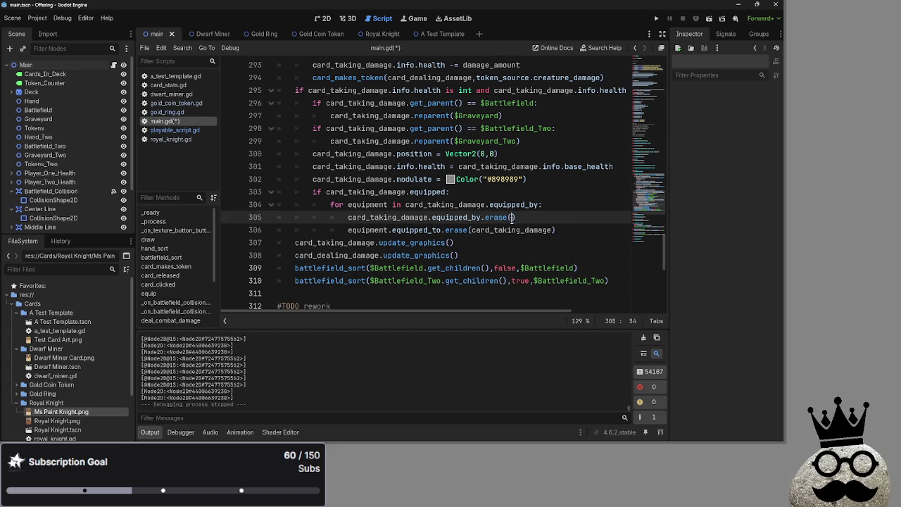
left_click_drag(519, 218, 482, 218)
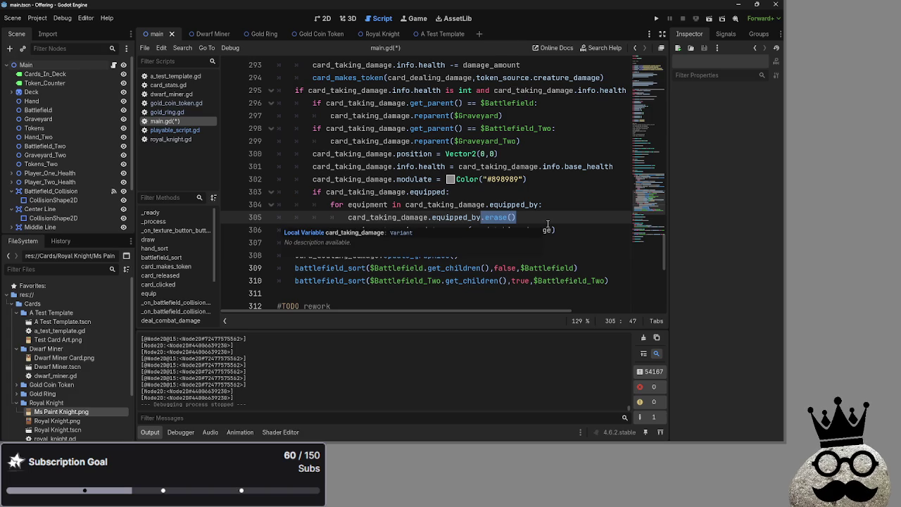
type("= [")
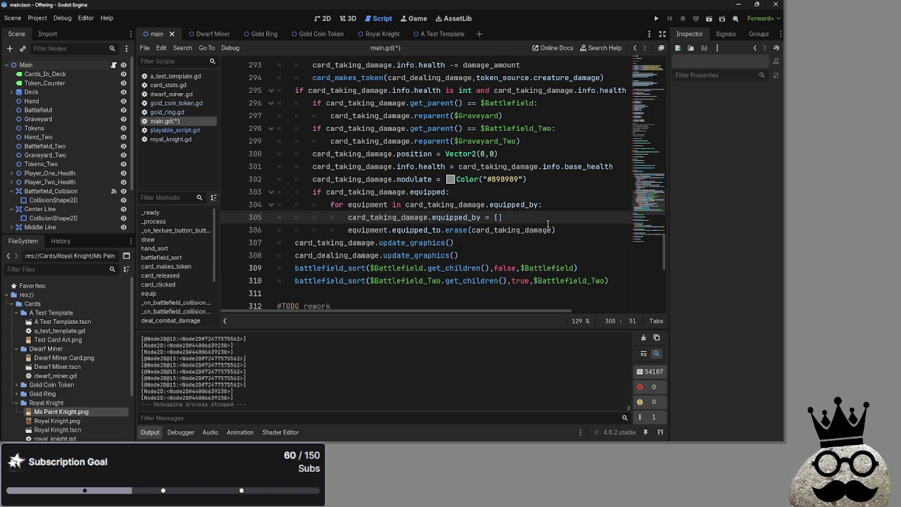
- Move the graveyard reparenting block below the equipment loop
left_click_drag(563, 230, 433, 231)
left_click(433, 230)
double_click(376, 230)
double_click(416, 230)
double_click(456, 230)
left_click(620, 231)
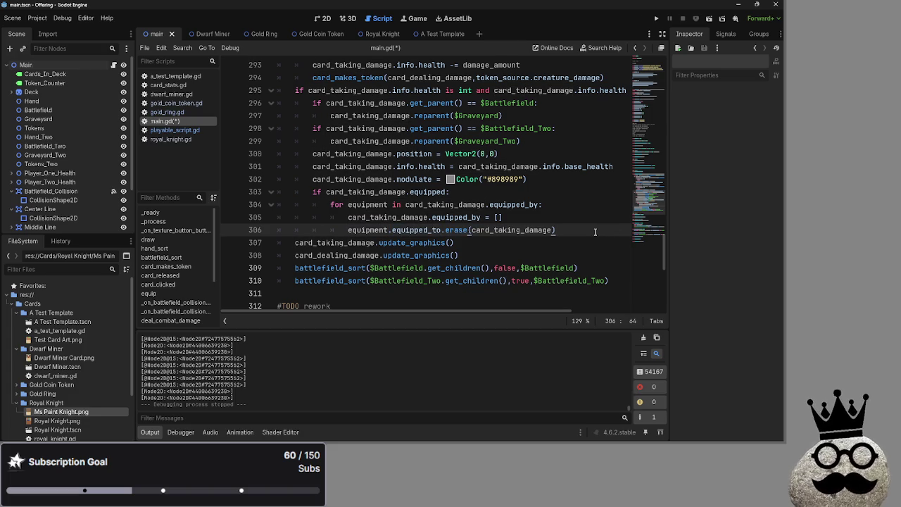
key("Return")
mouse_move(552, 141)
left_mouse_down()
mouse_move(312, 102)
mouse_move(313, 242)
left_mouse_up()
left_click(604, 193)
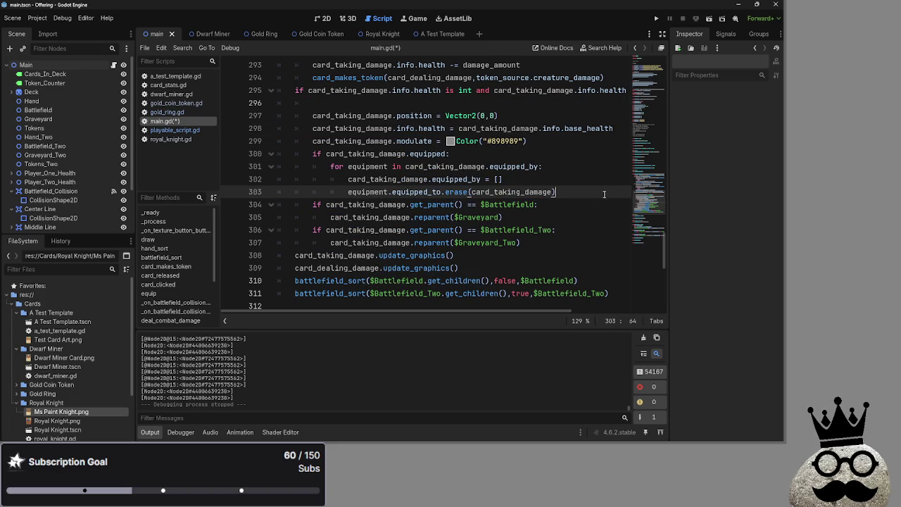
- Change the equipped_by reset to equipped_by.clear(), remove blank line 296, save main.gd and run the game
left_click_drag(507, 179, 481, 181)
type(".cke")
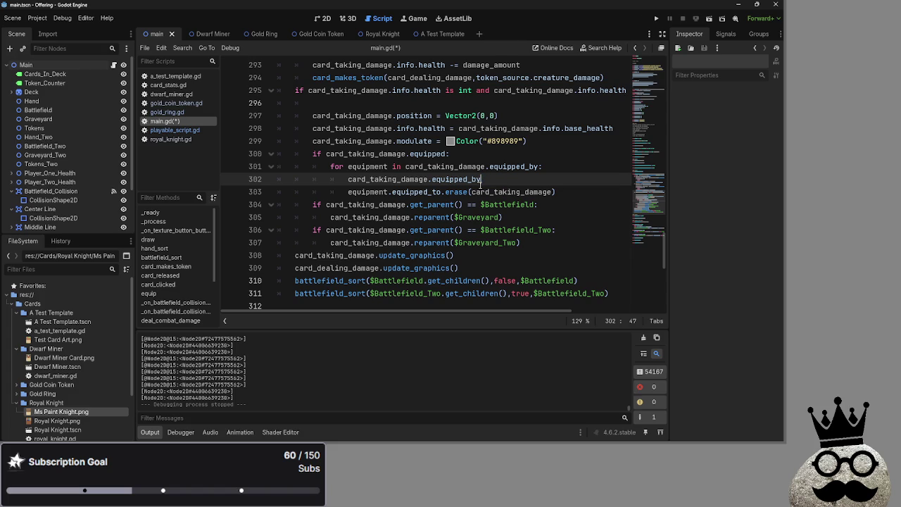
key("BackSpace")
key("BackSpace")
type("lear")
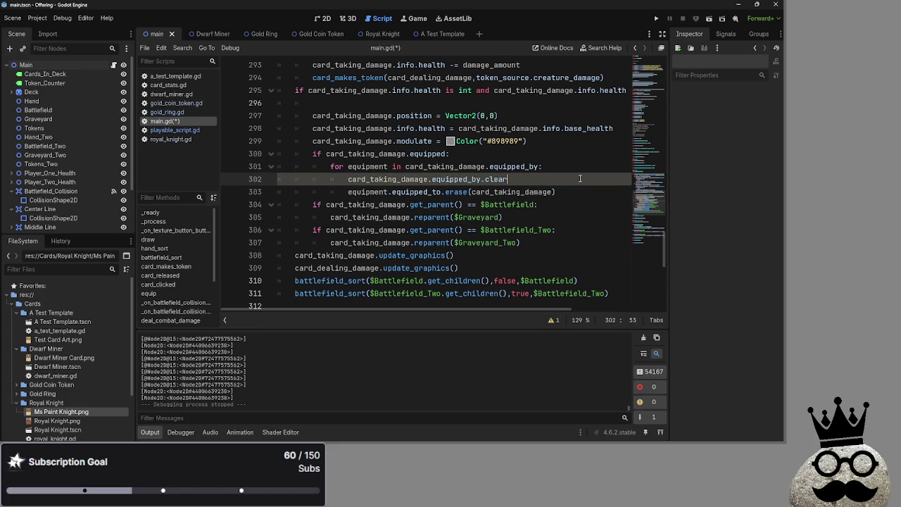
type("(")
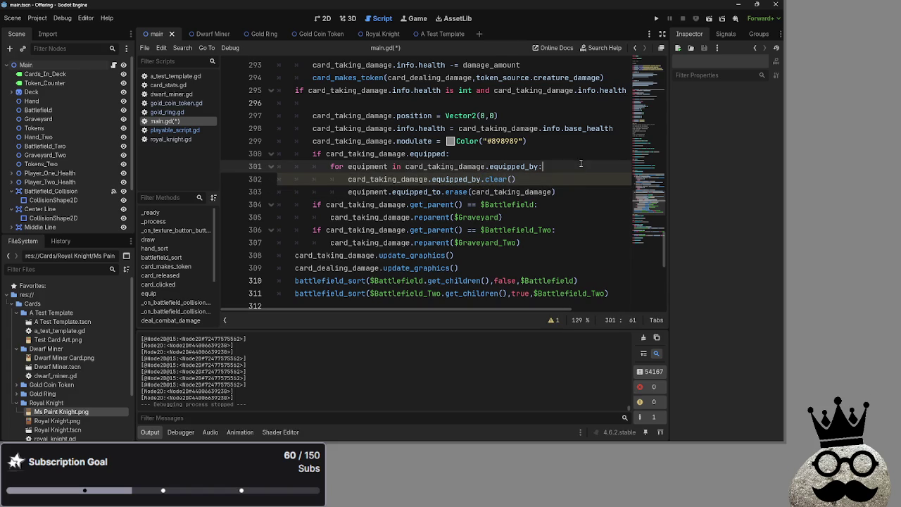
left_click(585, 188)
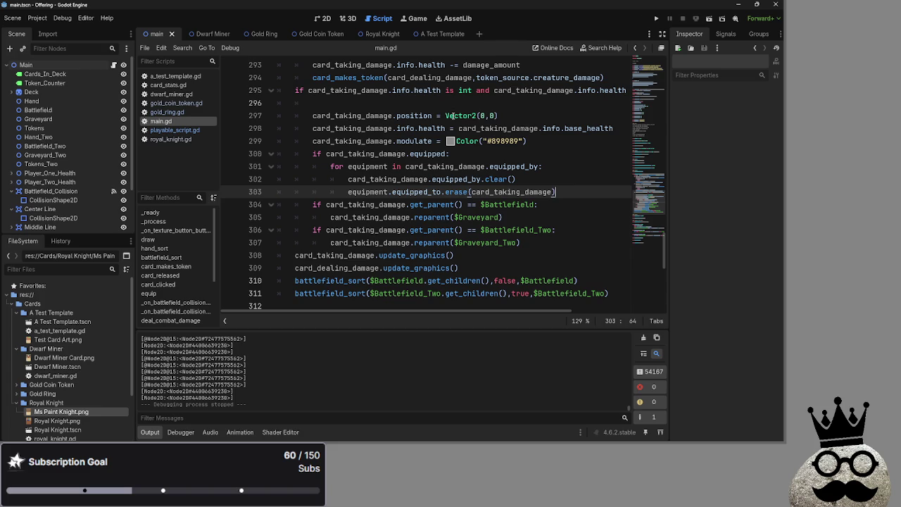
left_click(403, 100)
key("BackSpace")
key("BackSpace")
key("BackSpace")
key("ctrl+s")
left_click(695, 19)
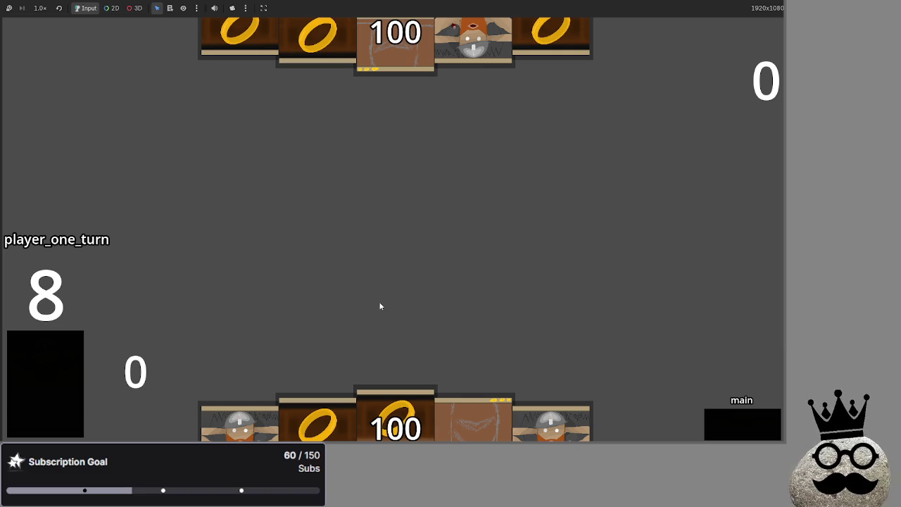
- Play player one's dwarf and ring cards from hand into the centre row
left_click(261, 417)
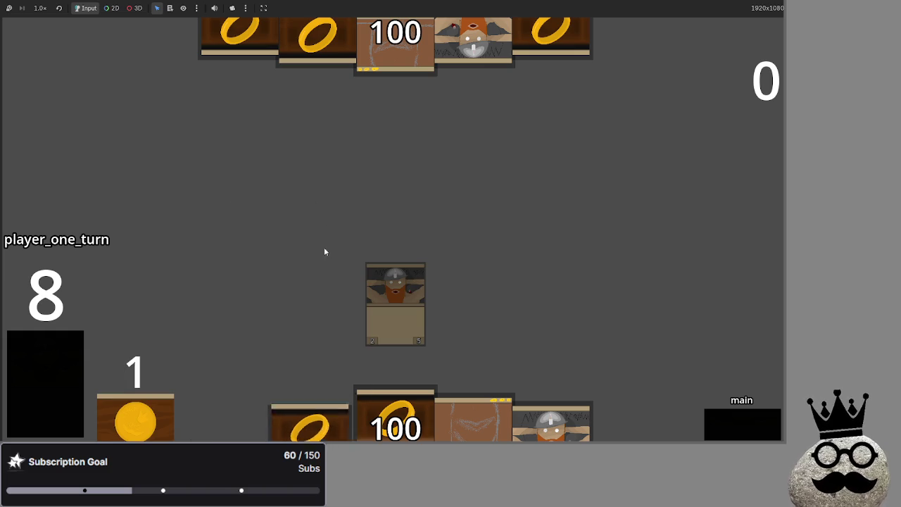
left_click(303, 422)
left_click(314, 423)
left_click(362, 426)
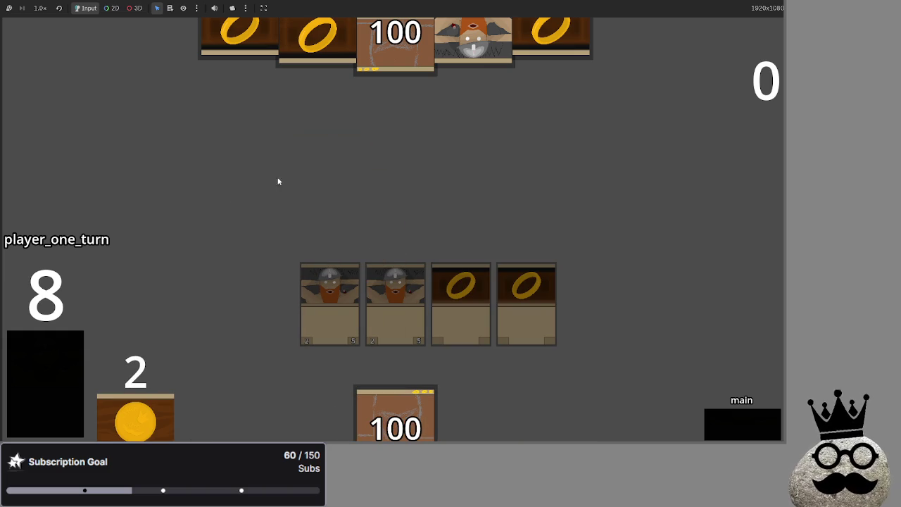
left_click(26, 349)
left_click(240, 422)
left_click(474, 423)
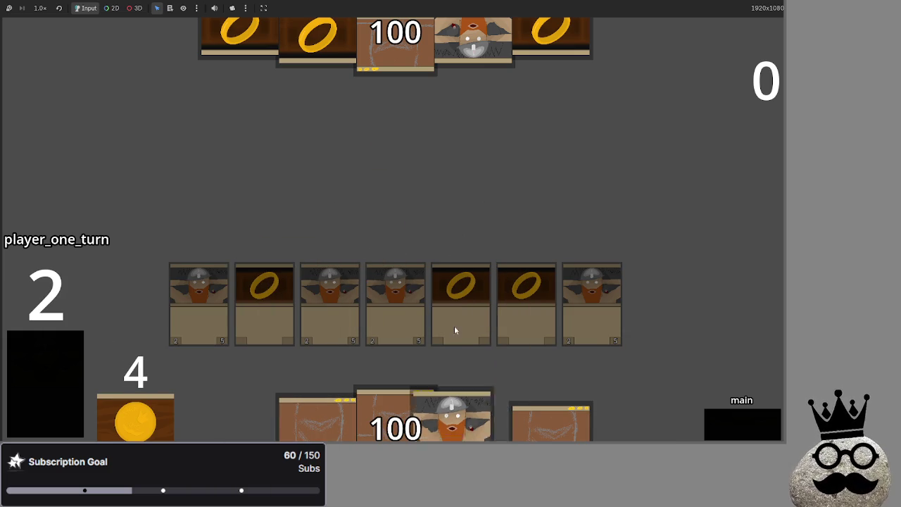
left_click(19, 380)
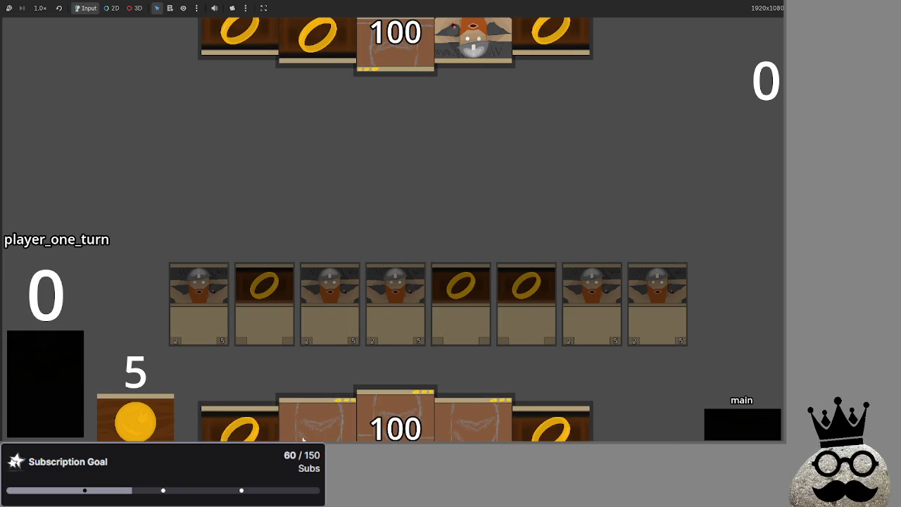
- Advance through block and main_two, play one more card, then pass the turn to player two
left_click(727, 420)
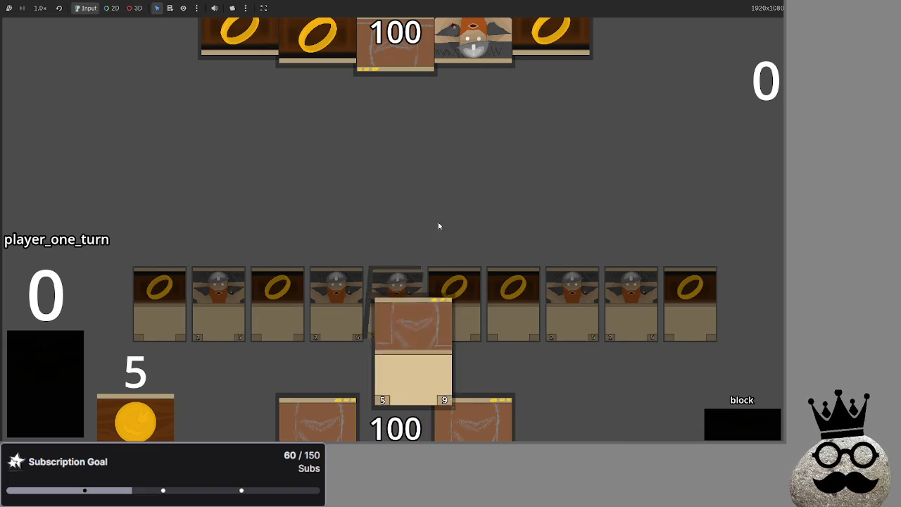
left_click(728, 432)
left_click_drag(453, 427, 561, 270)
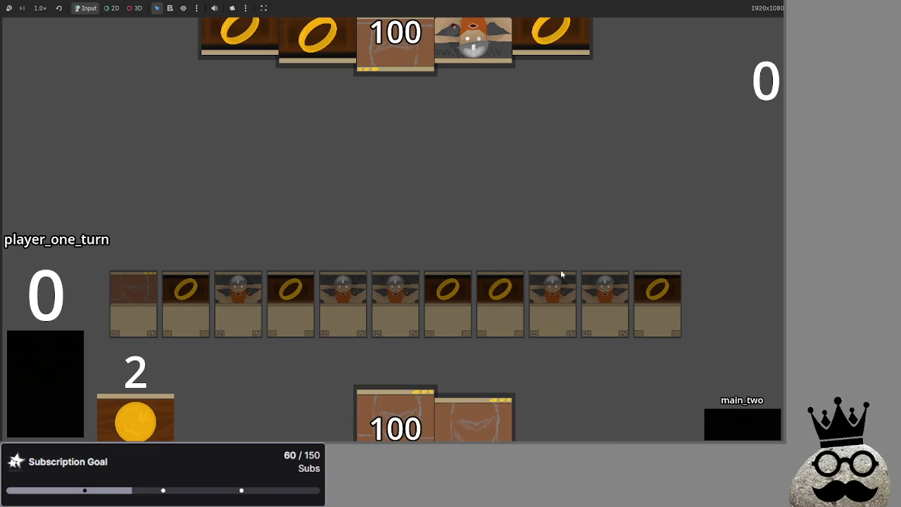
left_click(745, 429)
left_click(741, 435)
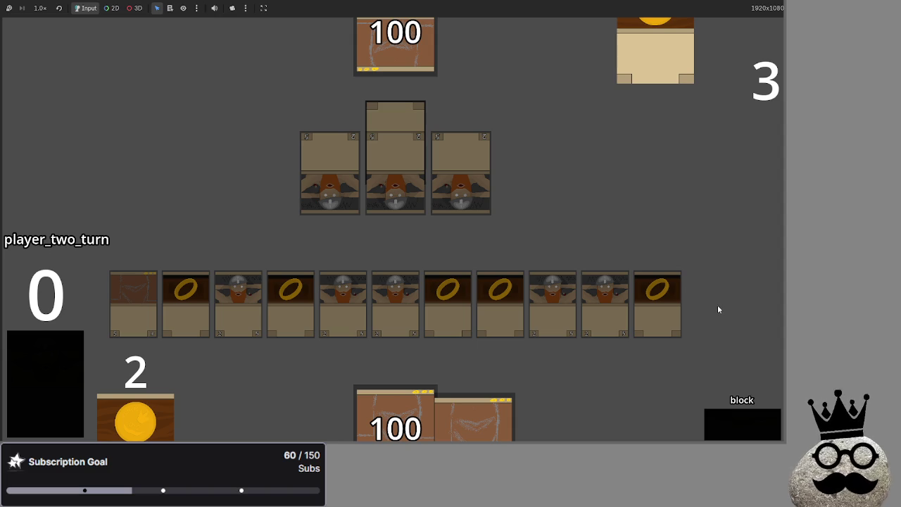
- Finish player two's damage and main_two phases, bringing player one to the main phase
left_click(720, 415)
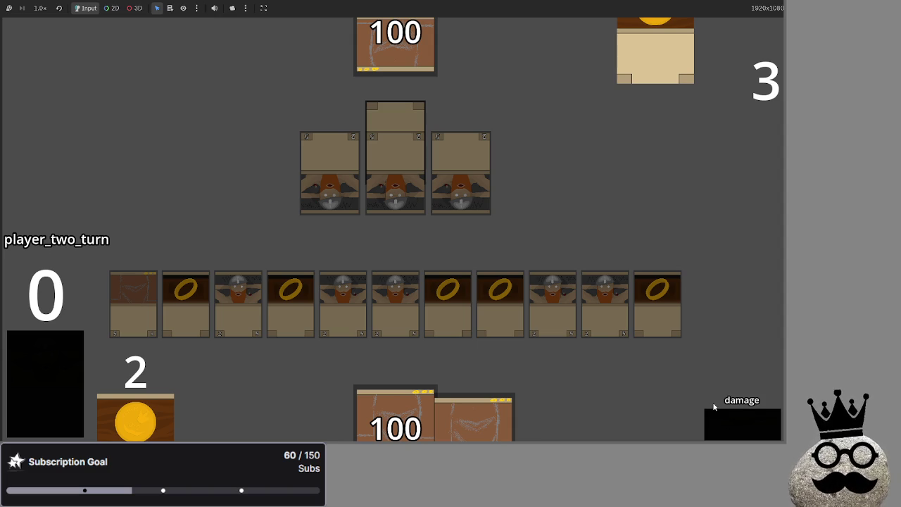
left_click(724, 432)
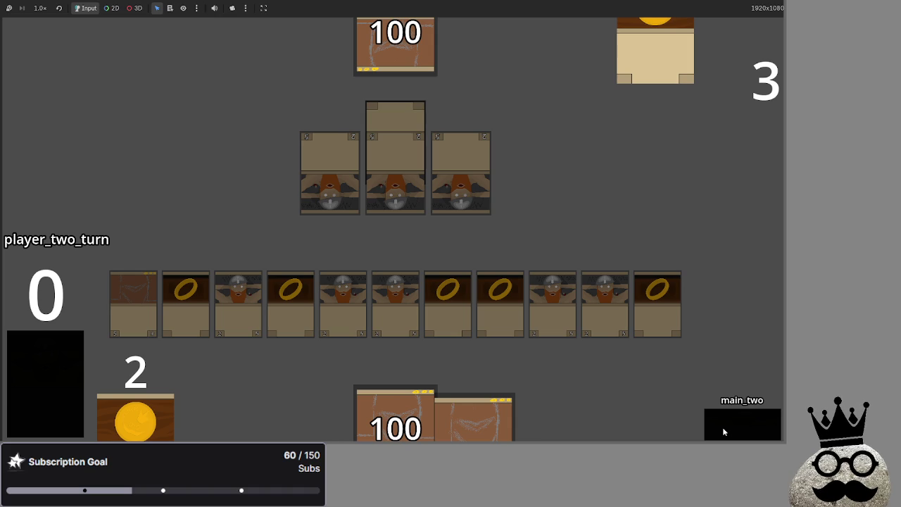
left_click(723, 431)
left_click(723, 432)
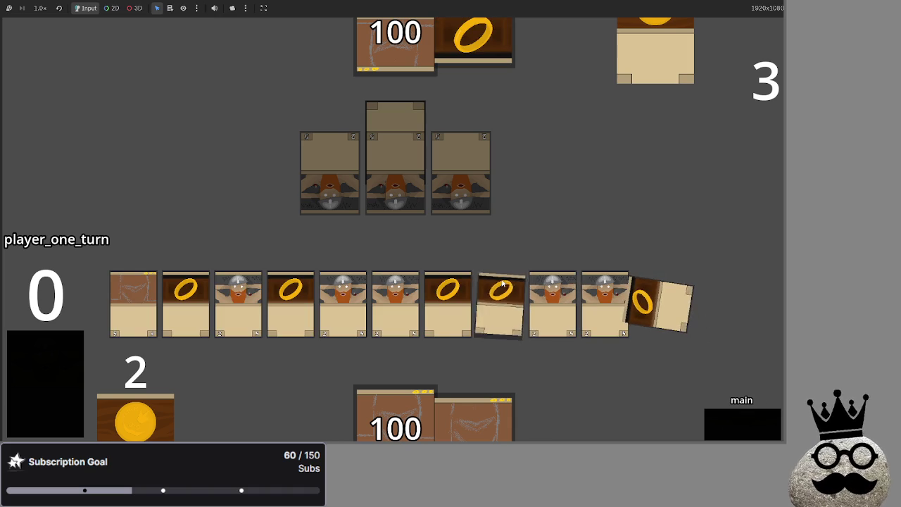
- Play player one's ring cards, cycle attack, block, damage and main_two, then end the turn
left_click(126, 294)
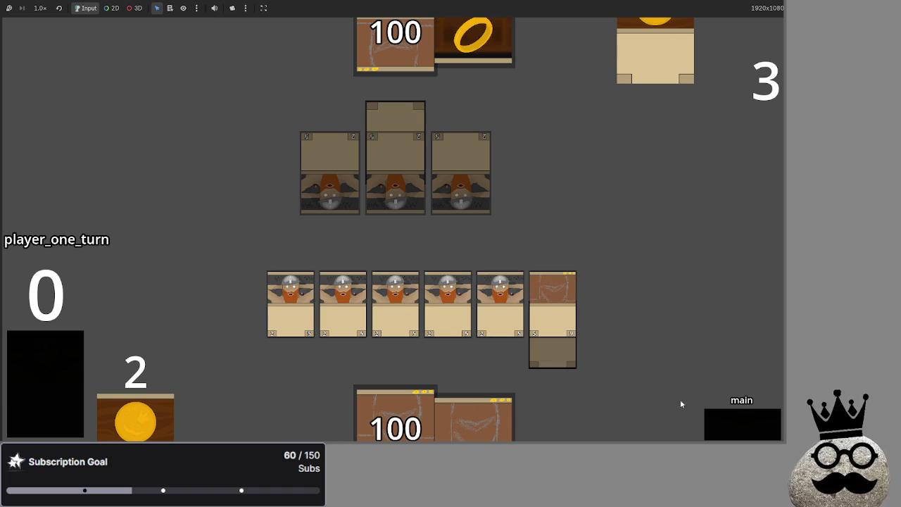
left_click(720, 421)
left_click(722, 420)
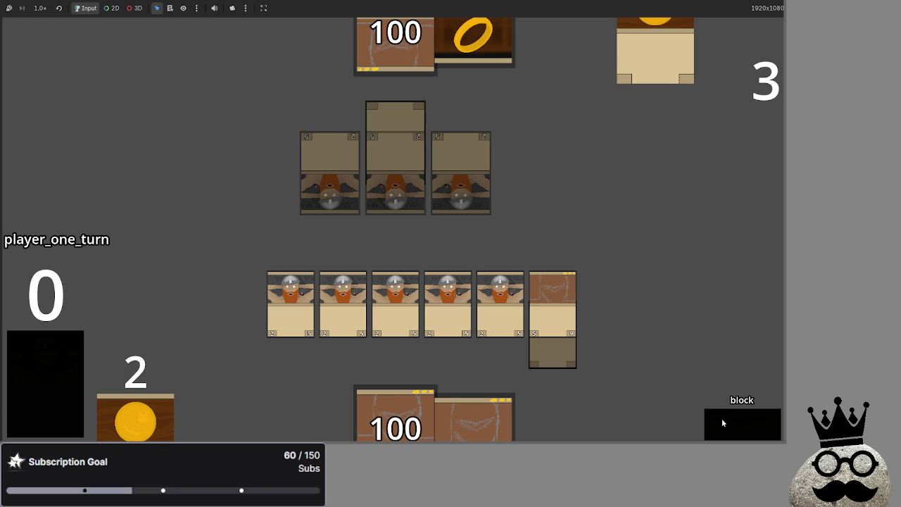
left_click(722, 423)
left_click(731, 419)
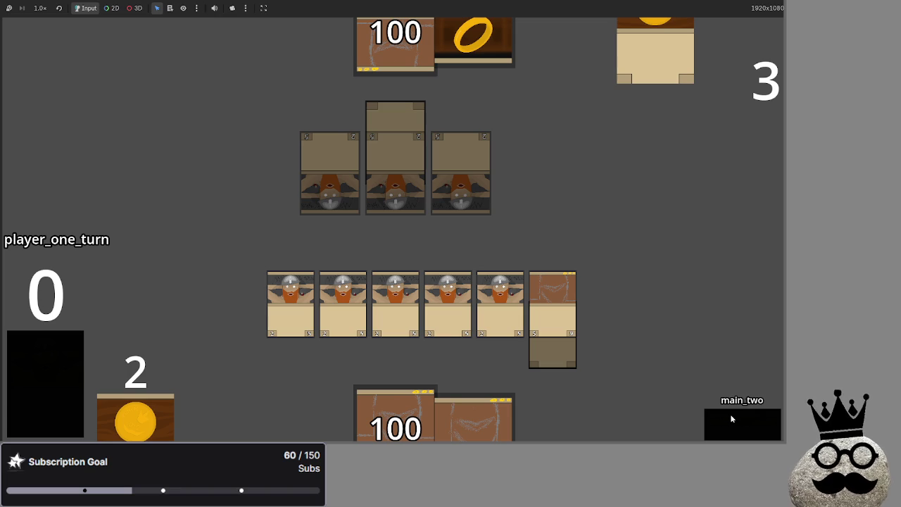
left_click(724, 419)
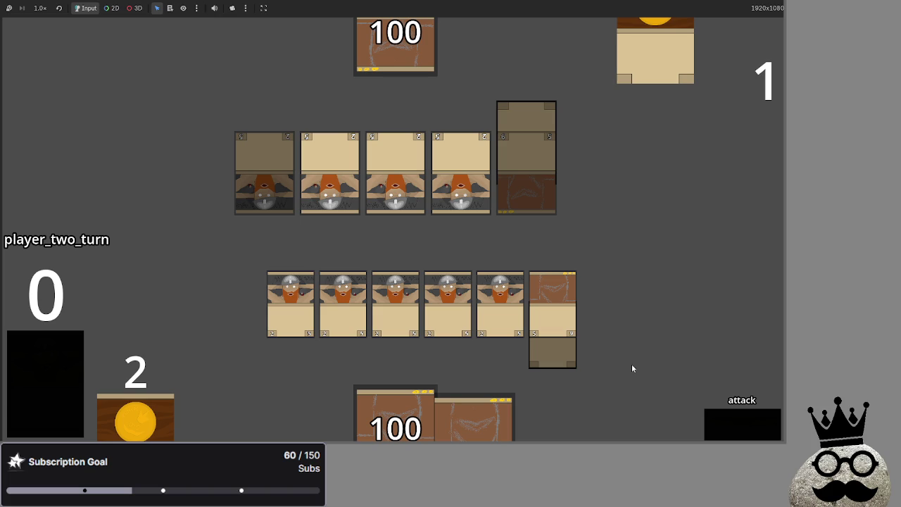
- Resolve player two's attack, then cycle player one's turn back to player two's main phase
left_click(729, 422)
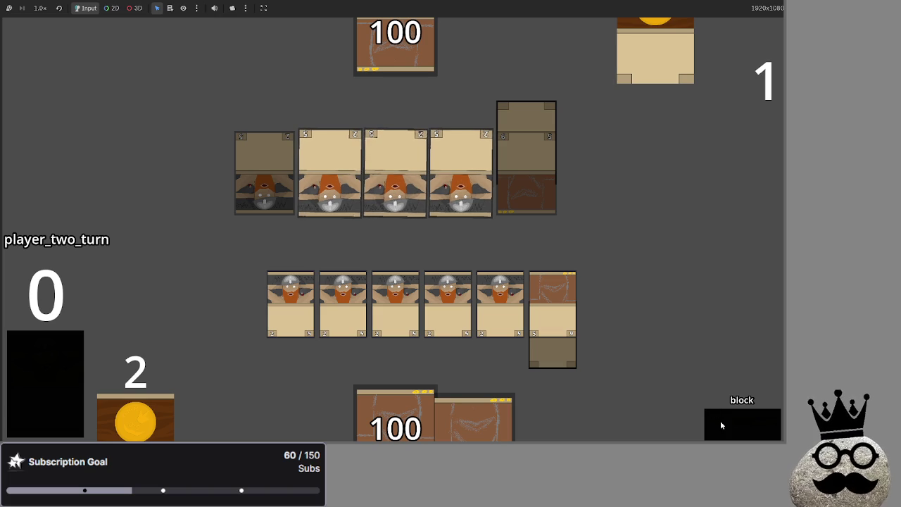
left_click(720, 420)
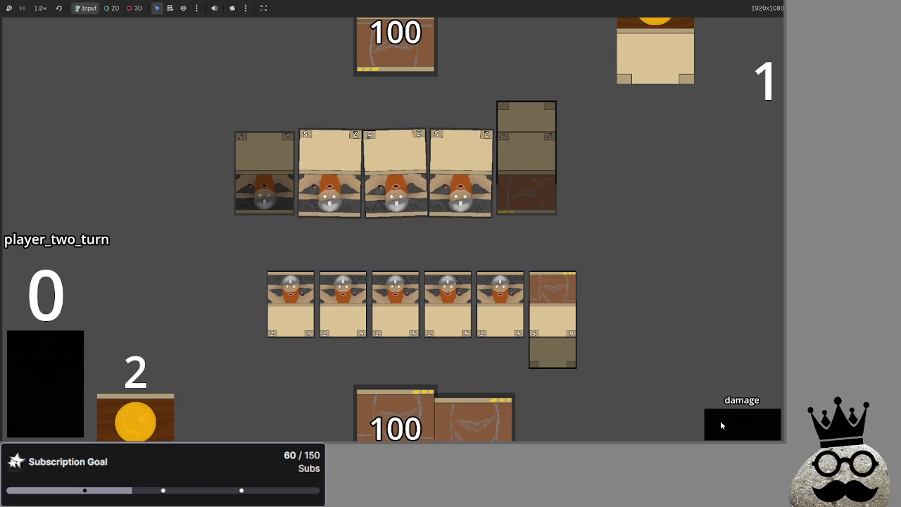
left_click(720, 420)
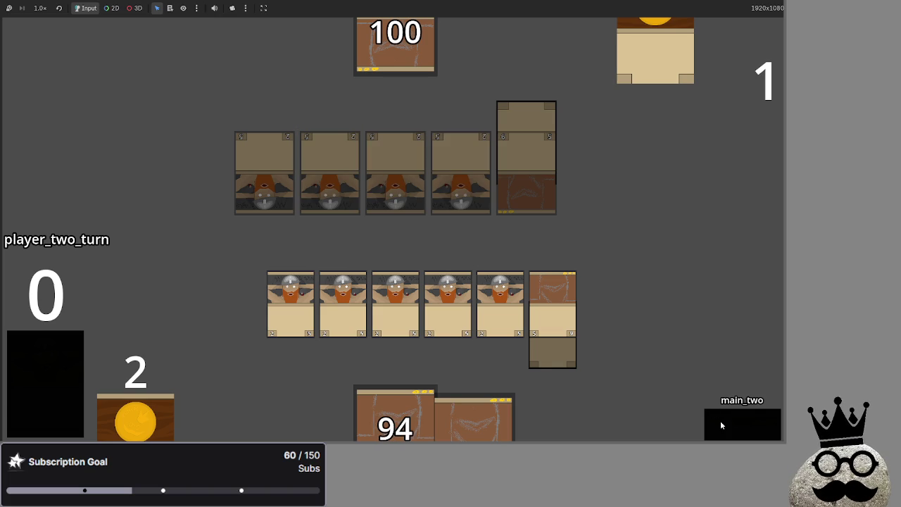
left_click(731, 423)
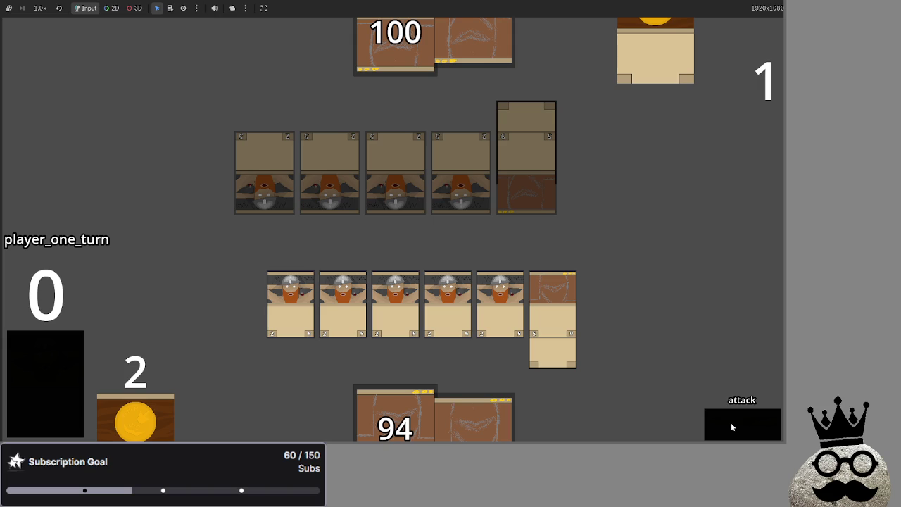
left_click(731, 423)
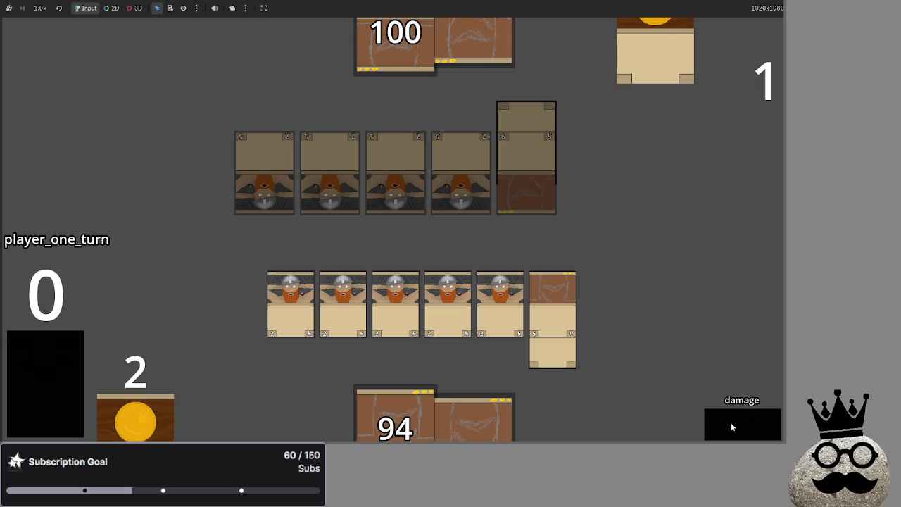
left_click(731, 422)
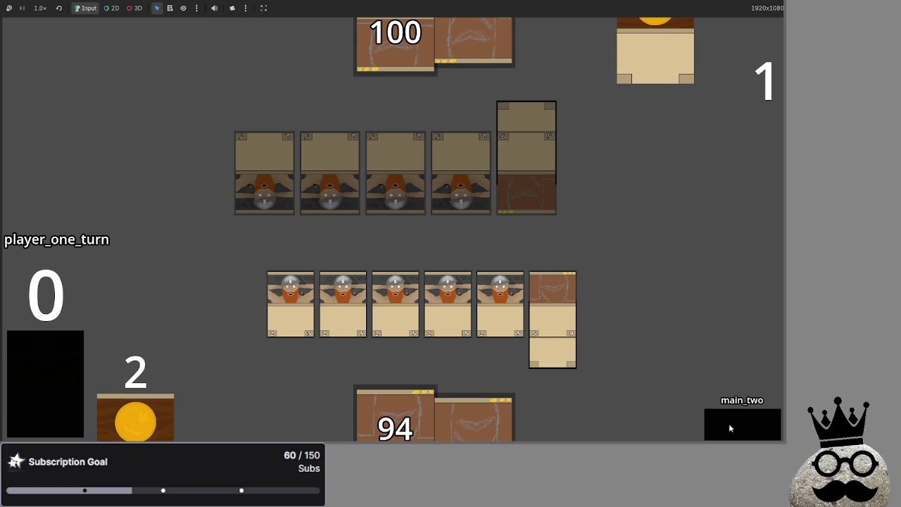
left_click(729, 424)
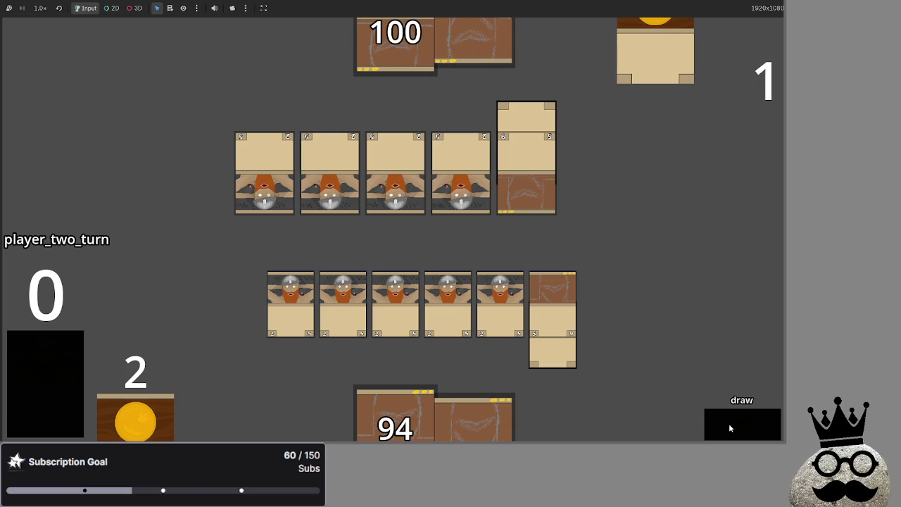
left_click(728, 424)
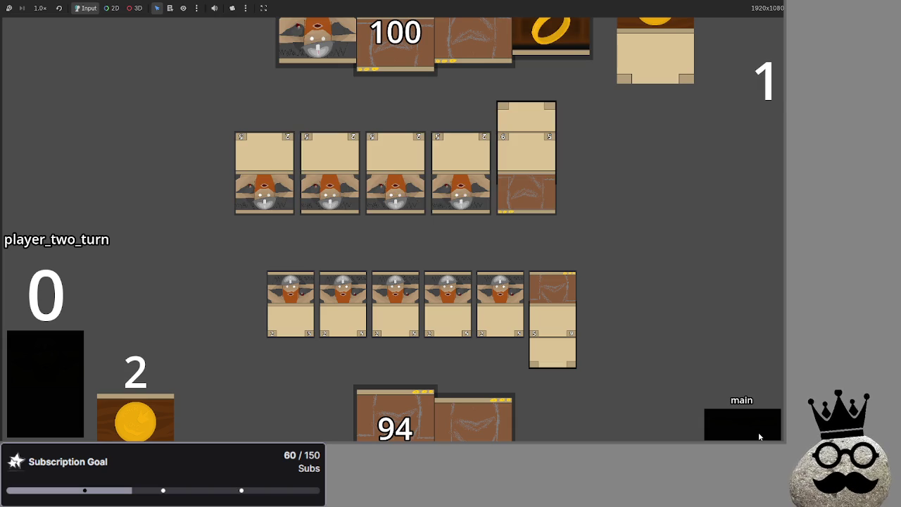
- Run player two's attack through damage and end the turn, then advance player one to main_two
left_click(759, 435)
left_click(743, 426)
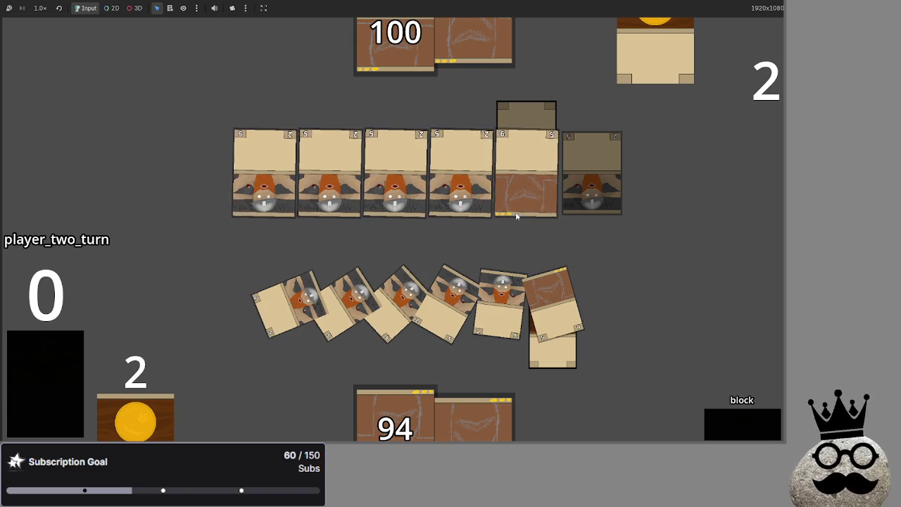
left_click(725, 427)
left_click(719, 429)
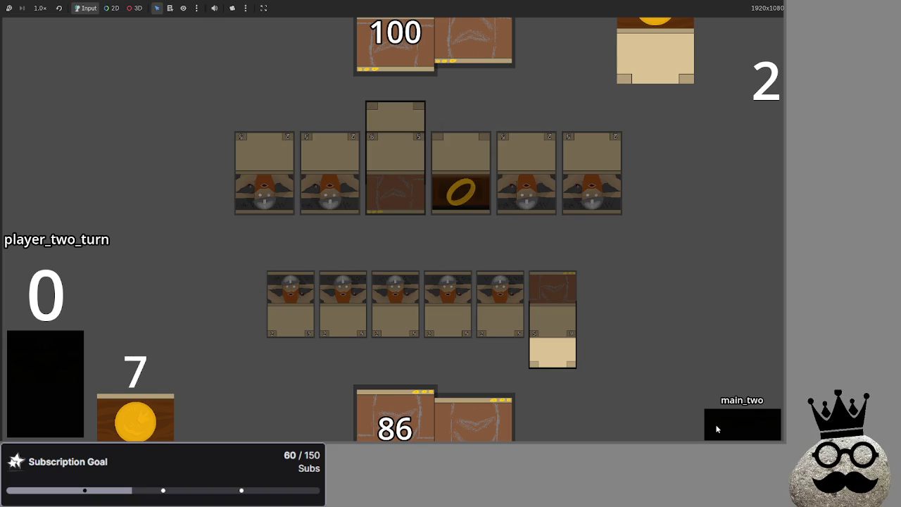
left_click(716, 429)
left_click(717, 429)
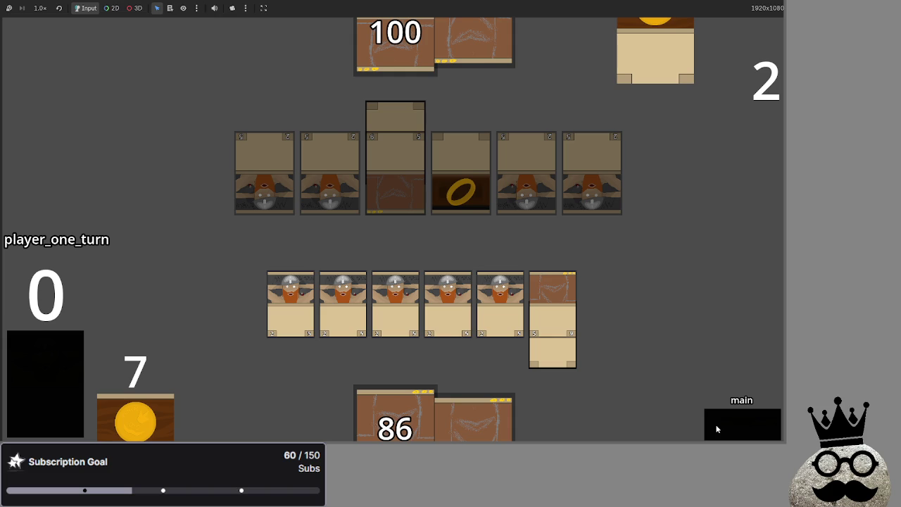
left_click(717, 428)
left_click(717, 429)
left_click(714, 427)
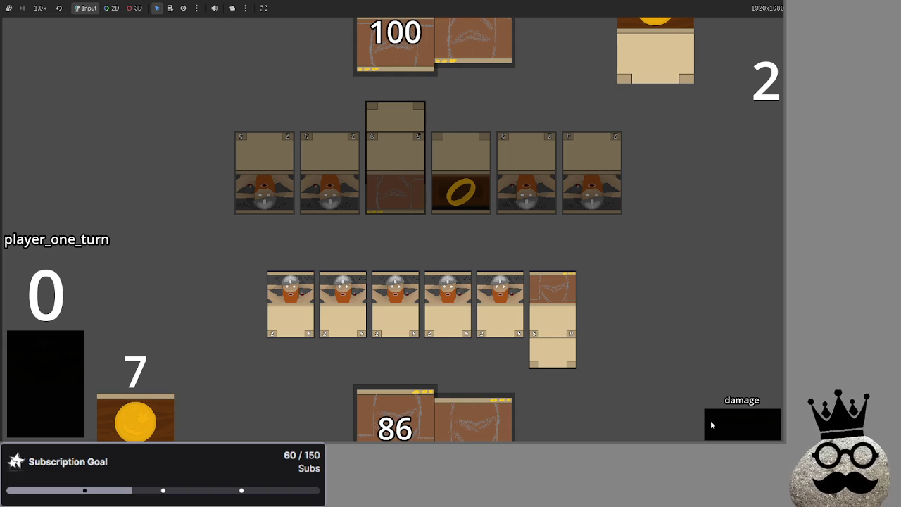
left_click(711, 421)
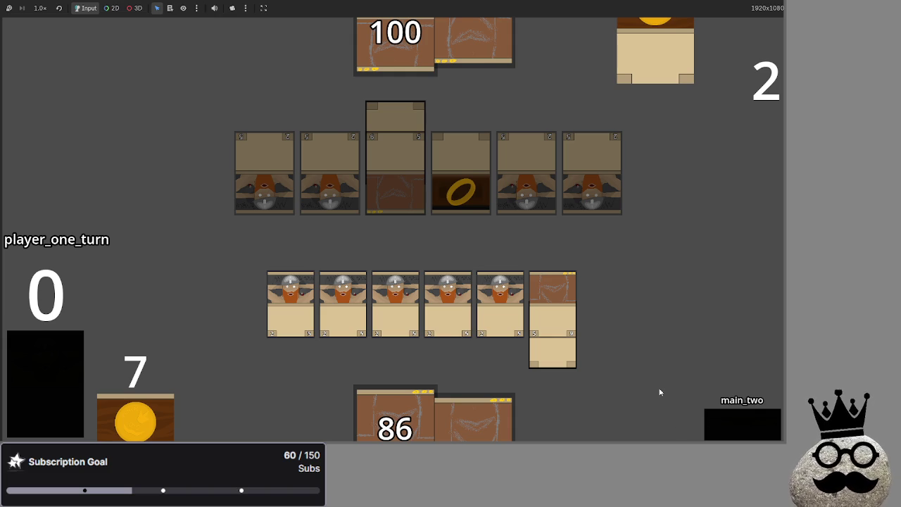
key("alt+Tab")
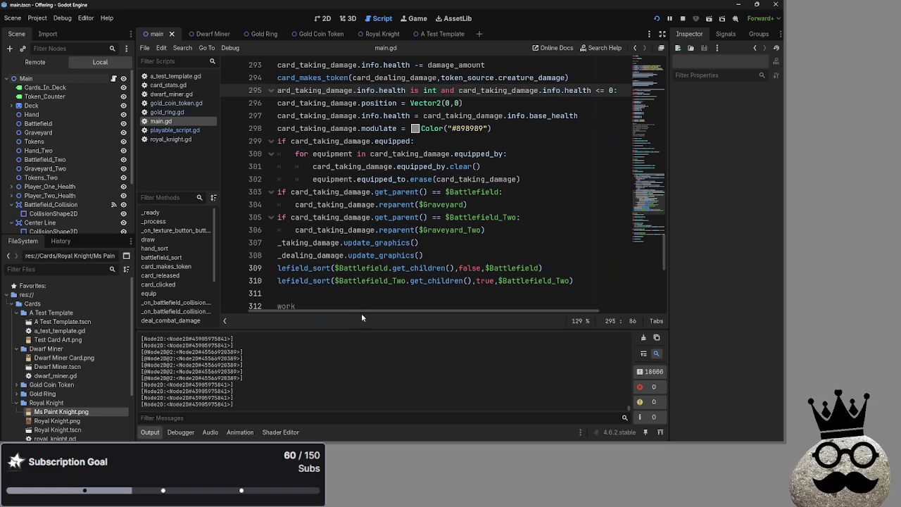
- Review the card_taking_damage uses on lines 299 and 301, then launch the game with F5
left_click_drag(348, 311, 285, 310)
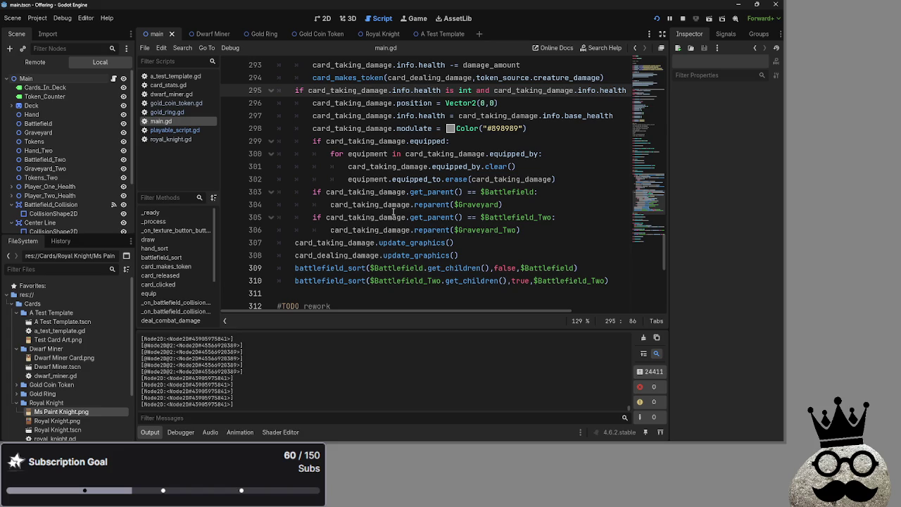
mouse_move(380, 195)
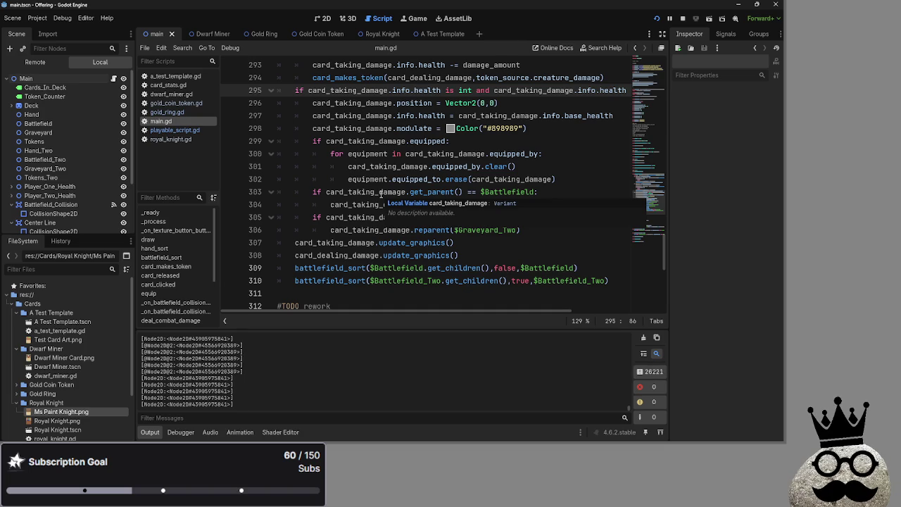
double_click(359, 167)
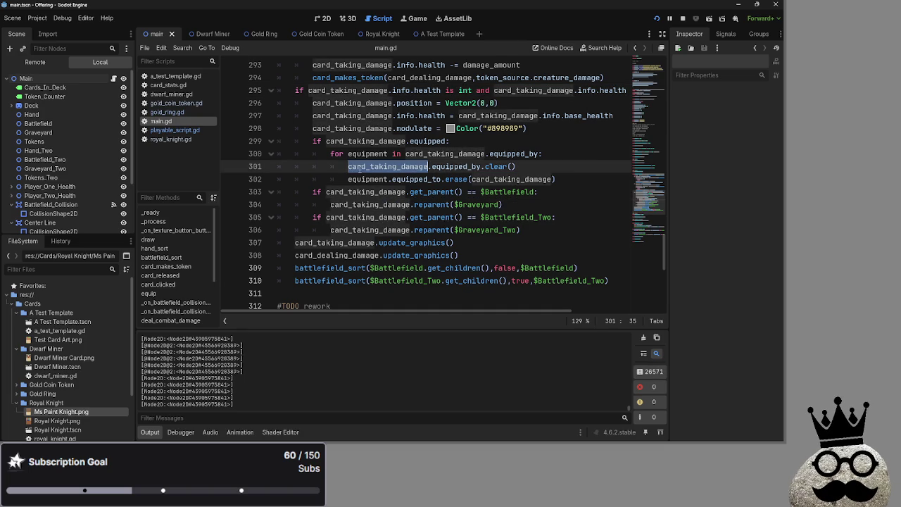
scroll(465, 175, "up", 1)
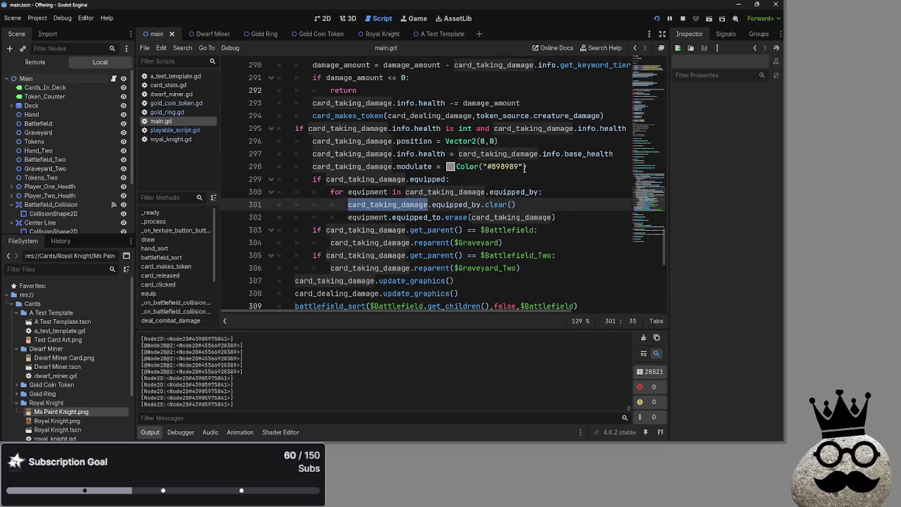
double_click(392, 178)
scroll(392, 179, "up", 1)
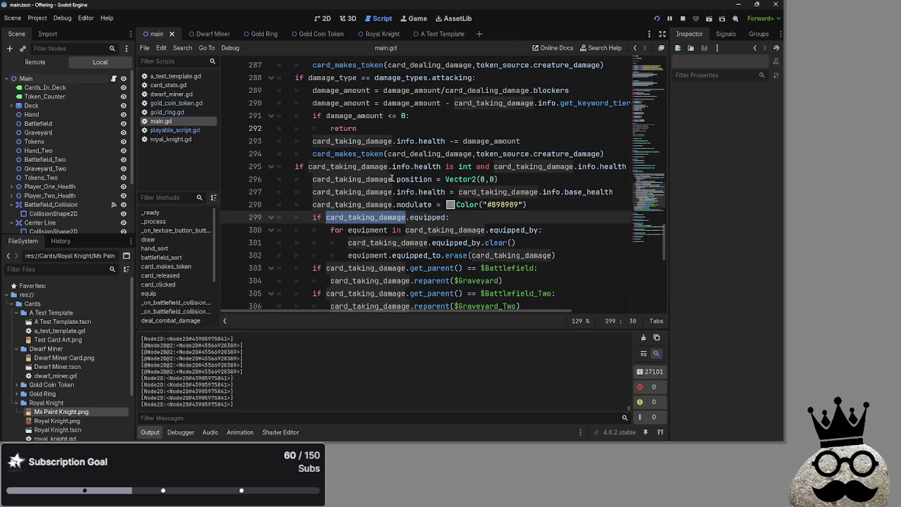
left_click(407, 131)
key("F5")
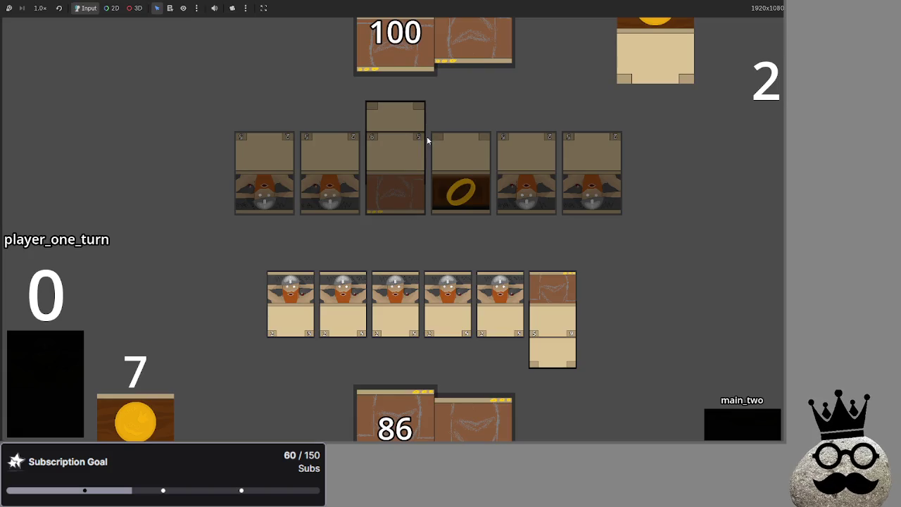
- Advance the test game through draw, attack and block, then stop it with F8
left_click(732, 421)
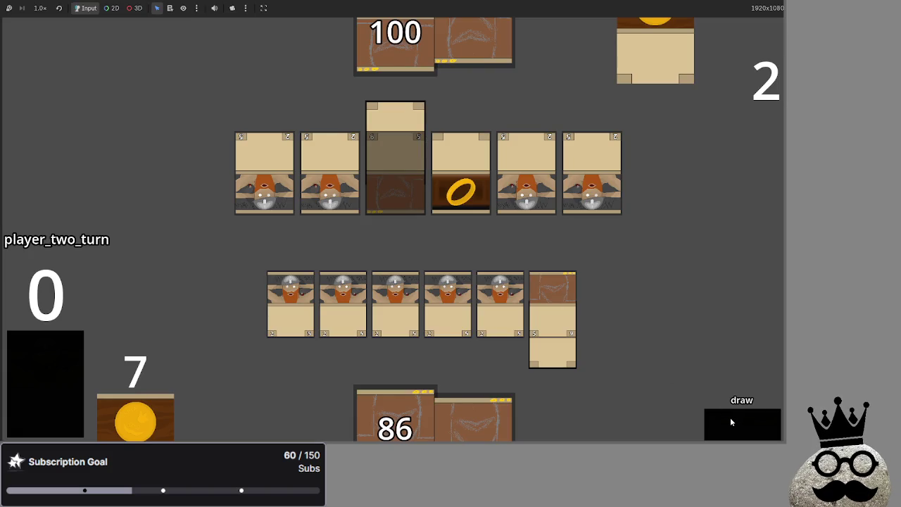
left_click(736, 423)
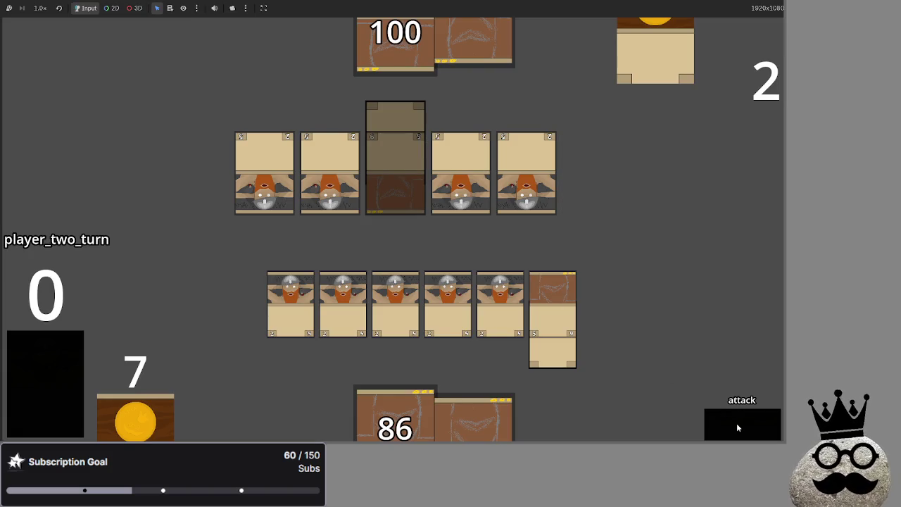
left_click(737, 423)
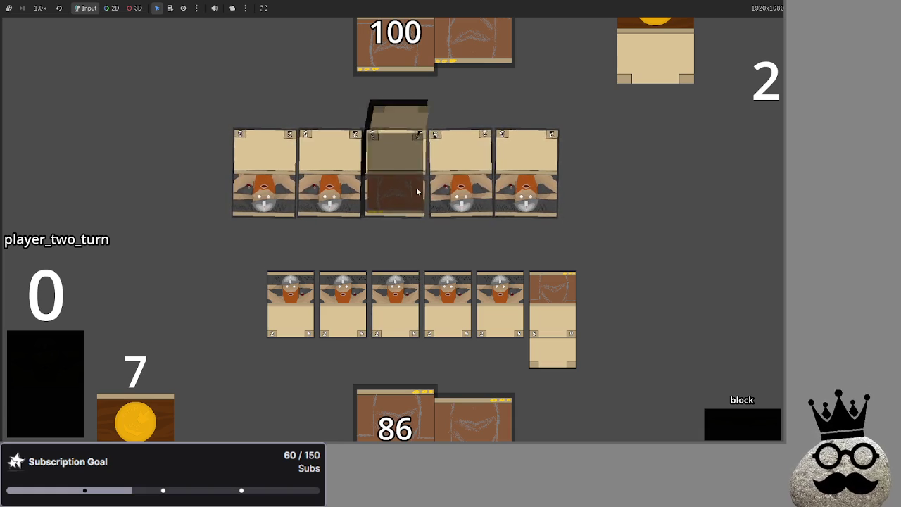
key("F8")
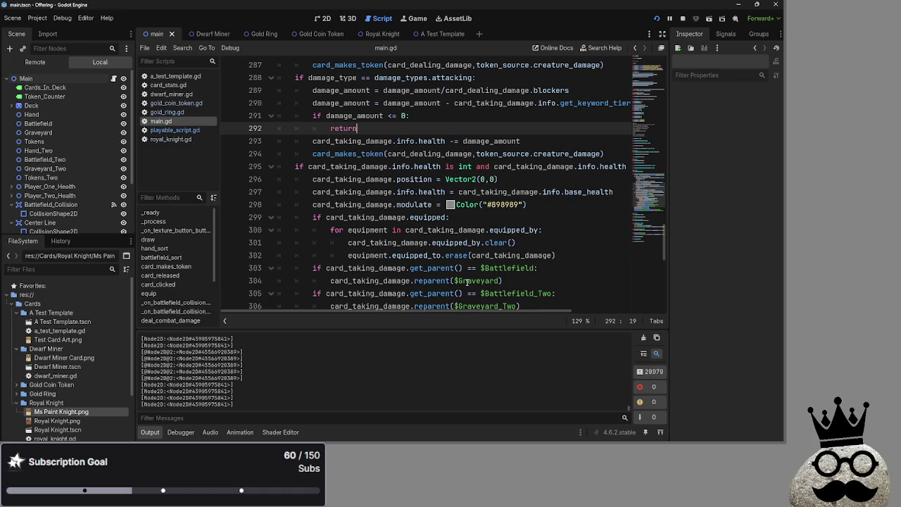
- Change equipped_by.clear() back to equipped_by = []
scroll(467, 282, "down", 1)
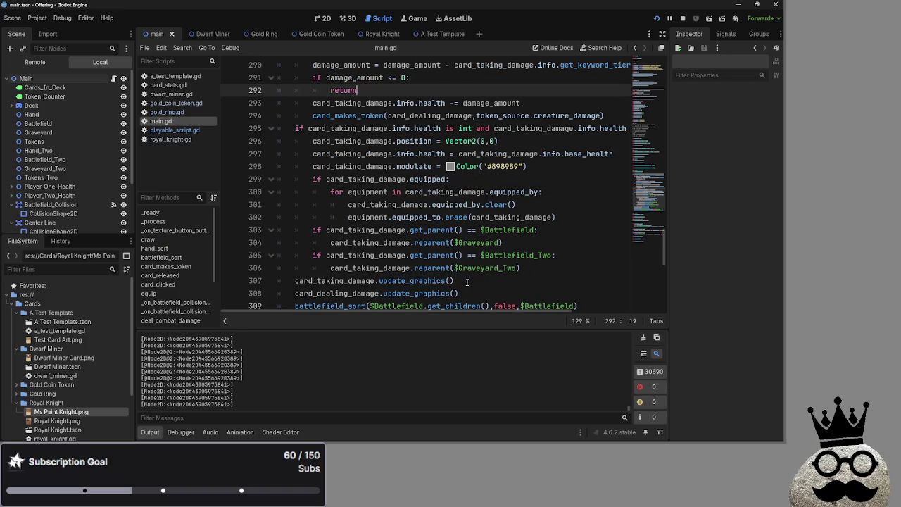
scroll(467, 282, "up", 1)
key("Down")
key("Down")
key("Down")
key("End")
key("Return")
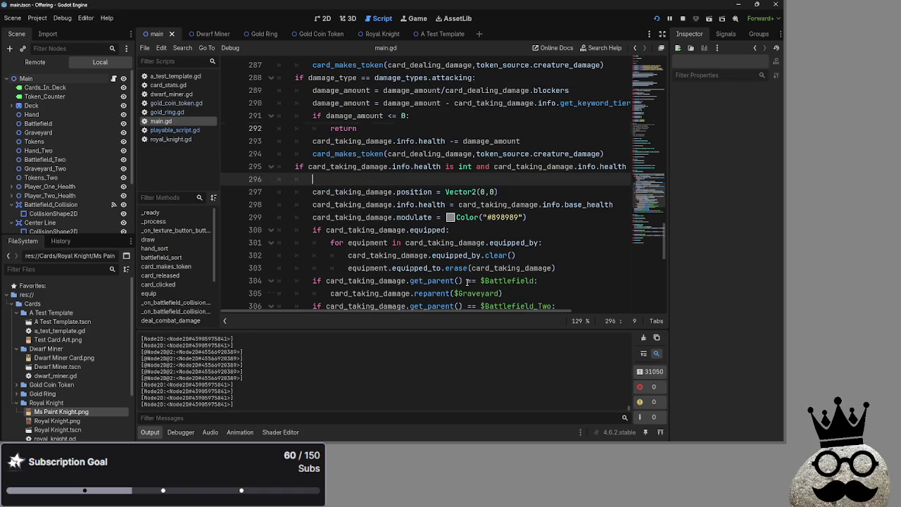
key("Down")
key("Down")
key("Down")
key("End")
key("BackSpace")
key("BackSpace")
key("BackSpace")
type("ckear")
key("BackSpace")
key("BackSpace")
key("BackSpace")
type("= []")
- Move the graveyard reparent and reset lines 296–302 below the equipment cleanup
key("Down")
key("Down")
key("Home")
key("shift+Down")
key("shift+Down")
key("shift+Down")
key("alt+Up")
key("alt+Up")
key("alt+Up")
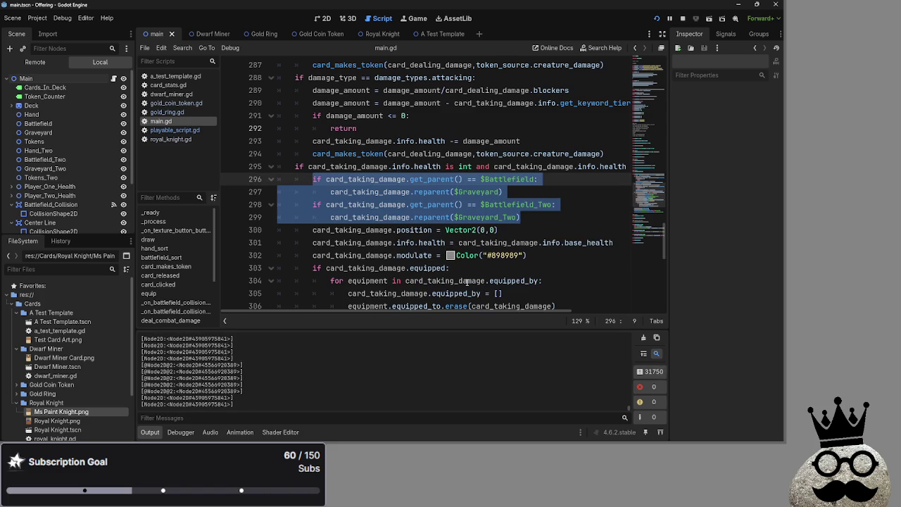
left_click(538, 252)
key("shift+Up")
key("shift+Up")
key("shift+Up")
key("shift+Home")
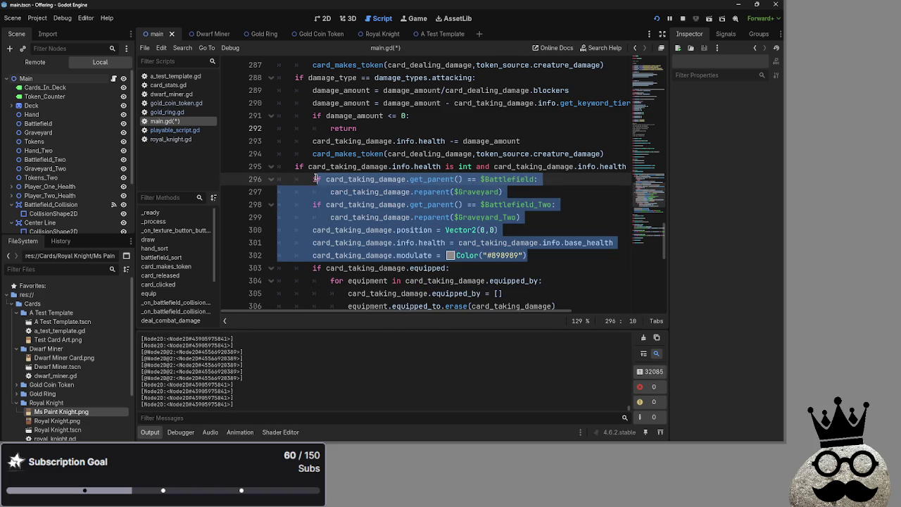
scroll(521, 173, "down", 3)
scroll(522, 173, "up", 1)
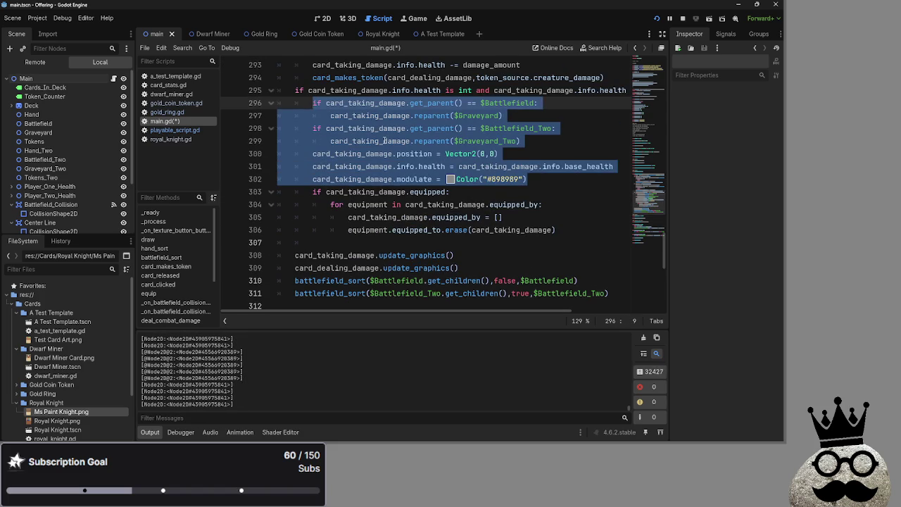
key("alt+Down")
key("alt+Down")
key("alt+Down")
- Delete the leftover blank line 296 and relaunch the game
left_click(346, 112)
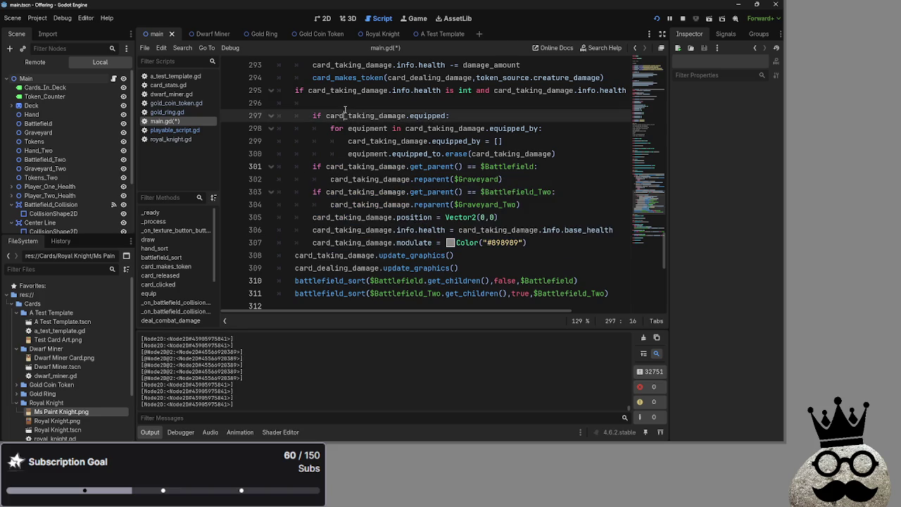
key("Up")
key("BackSpace")
key("BackSpace")
key("BackSpace")
left_click(682, 15)
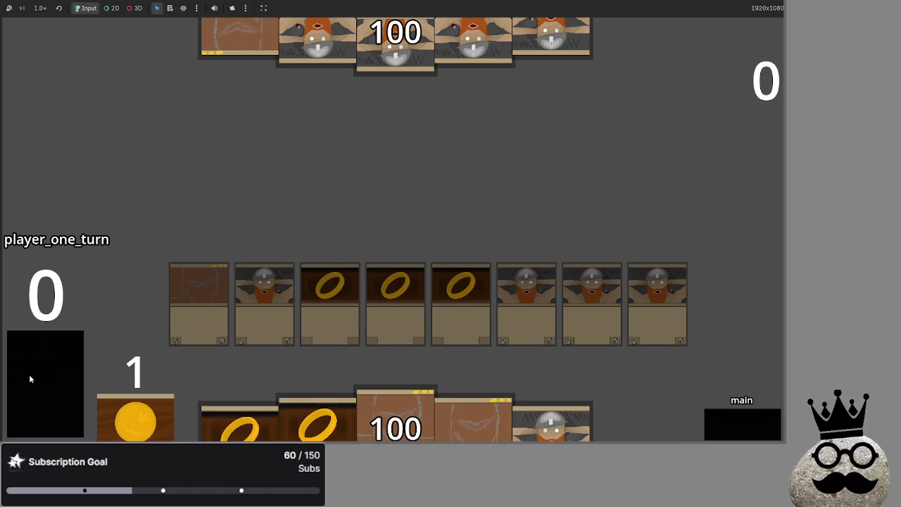
- Play the dwarf card into the row's first slot, then advance through block, damage and main_two, and end the turn
left_click_drag(547, 272, 547, 282)
mouse_move(317, 419)
left_mouse_down()
mouse_move(366, 213)
mouse_move(666, 306)
left_mouse_up()
left_click(732, 428)
left_click(732, 428)
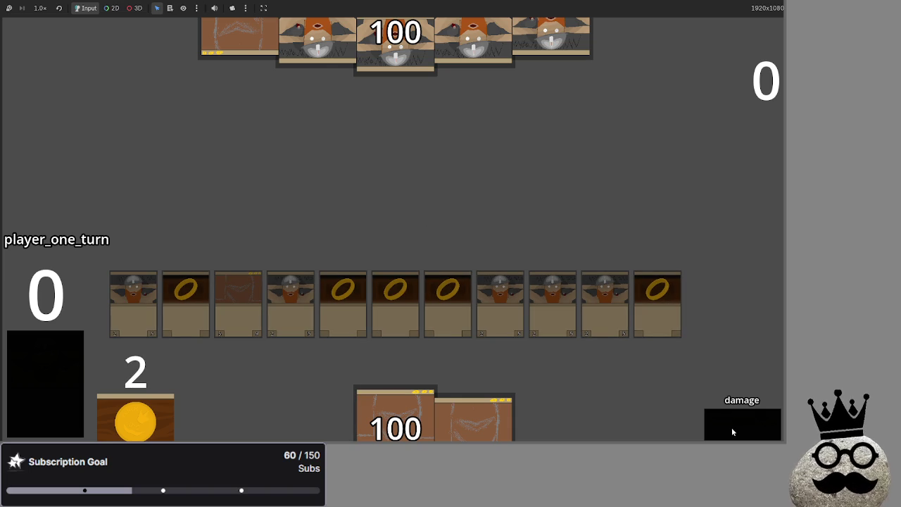
left_click(731, 427)
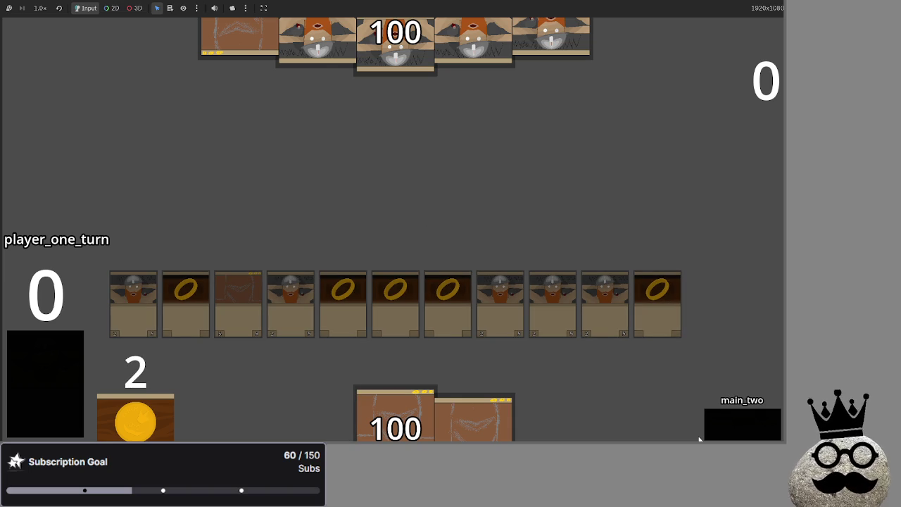
left_click(734, 429)
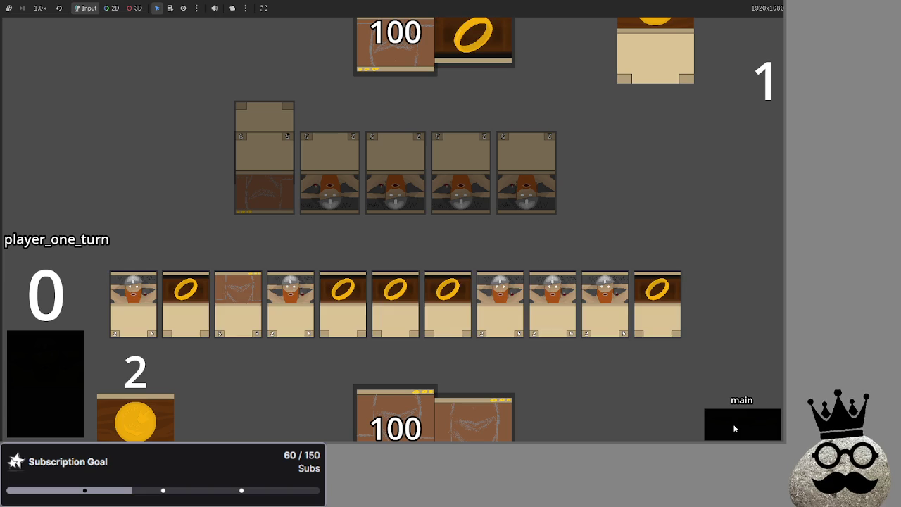
- Advance the next turn from attack through block, damage and main_two, then pass to player two
left_click(729, 423)
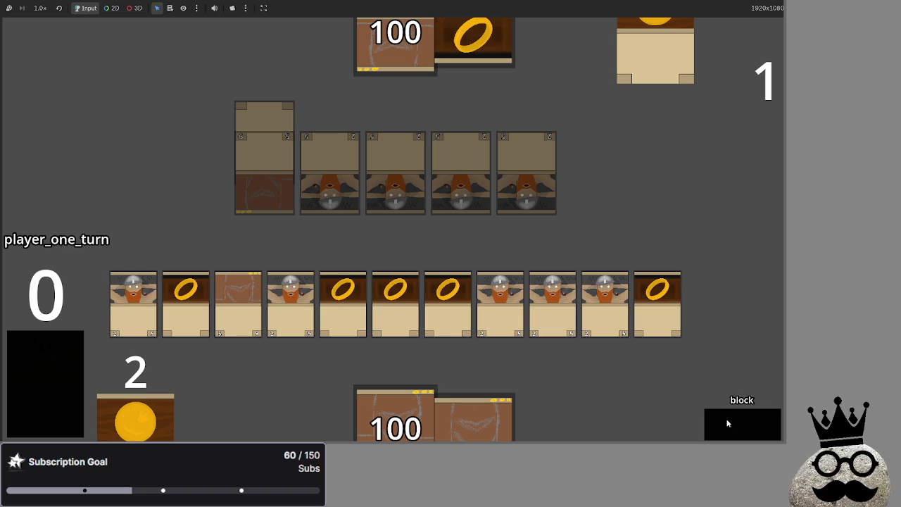
left_click(729, 424)
left_click(728, 424)
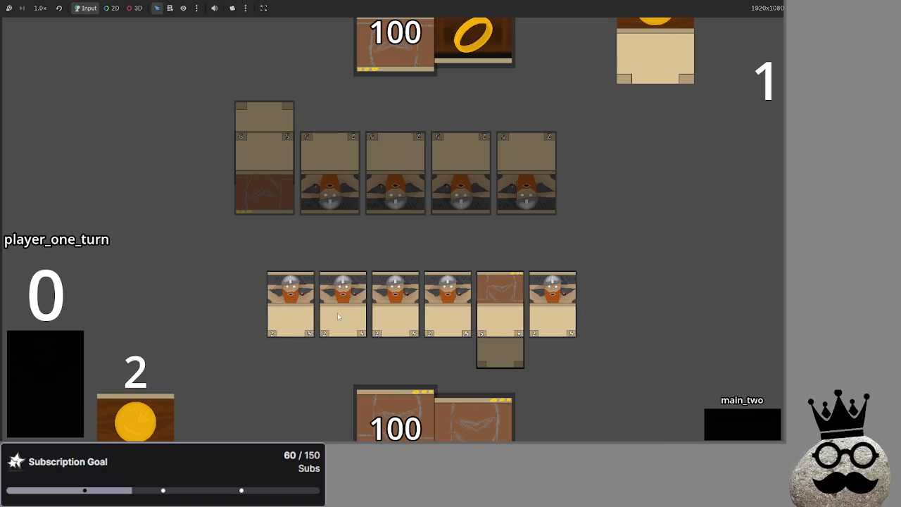
left_click(738, 425)
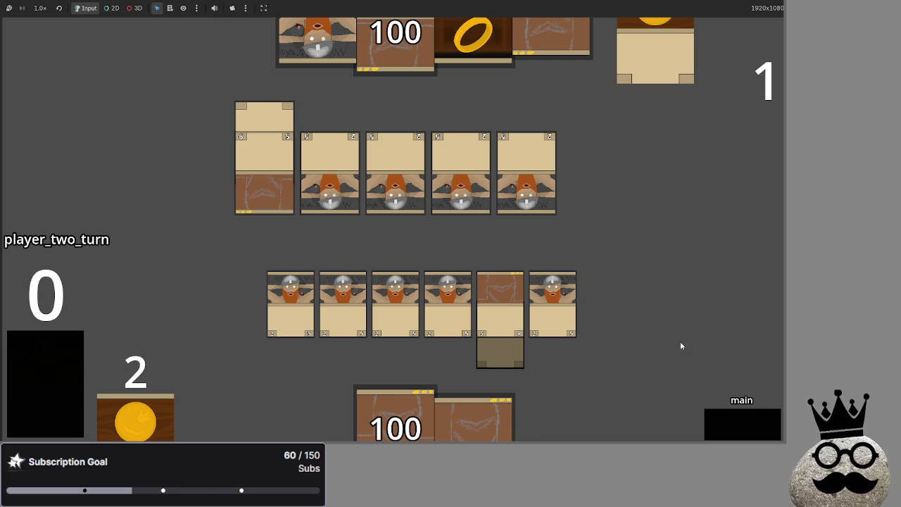
- Resolve player two's attack and end that turn, then cycle player one's turn through every phase
left_click(734, 422)
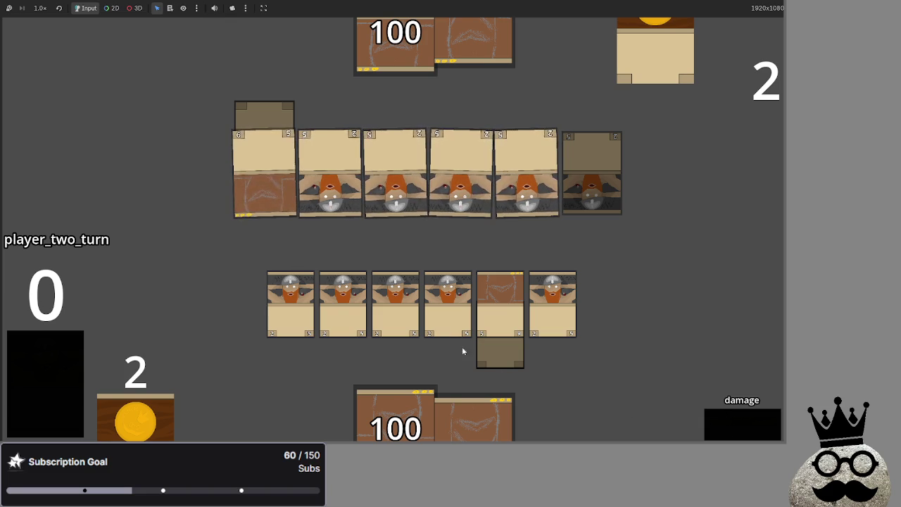
left_click(757, 416)
left_click(755, 427)
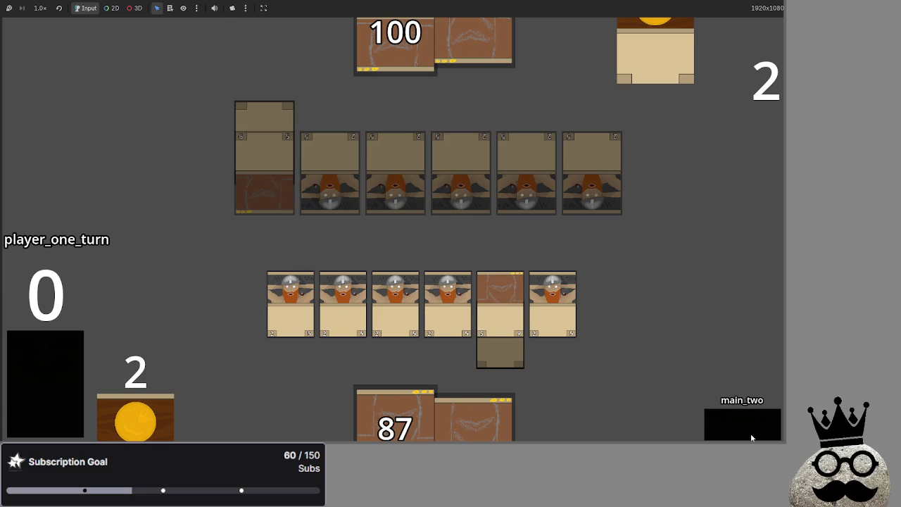
left_click(751, 437)
left_click(751, 437)
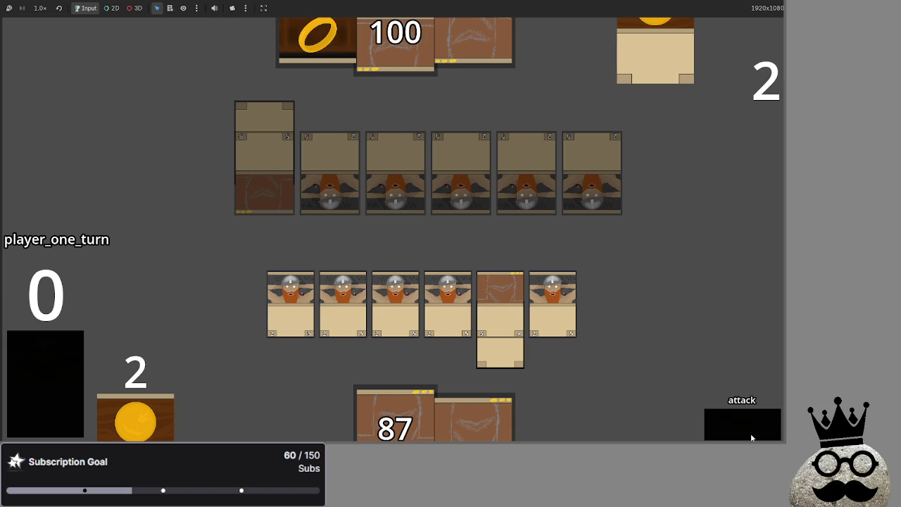
left_click(751, 437)
left_click(751, 437)
left_click(751, 437)
left_click(752, 437)
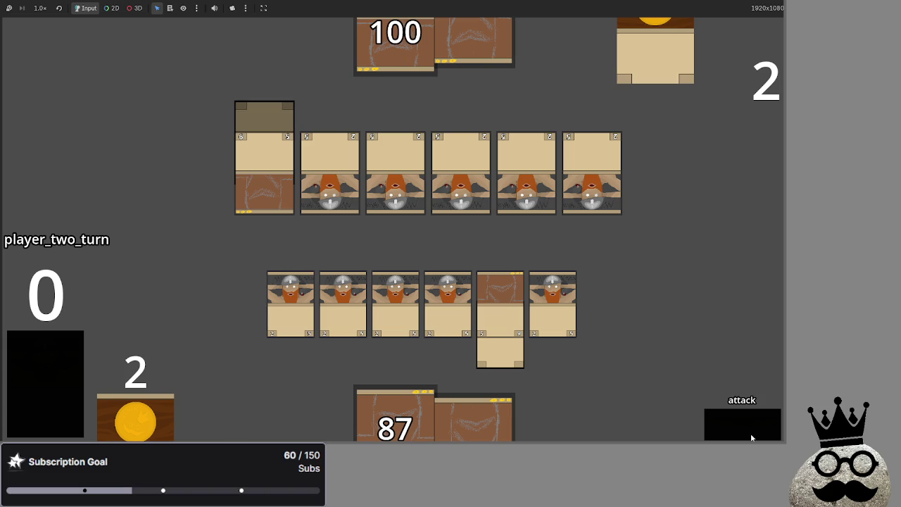
- Resolve player two's next attack, dropping bottom health from 87 to 77, end the turn and return to the editor
left_click(750, 427)
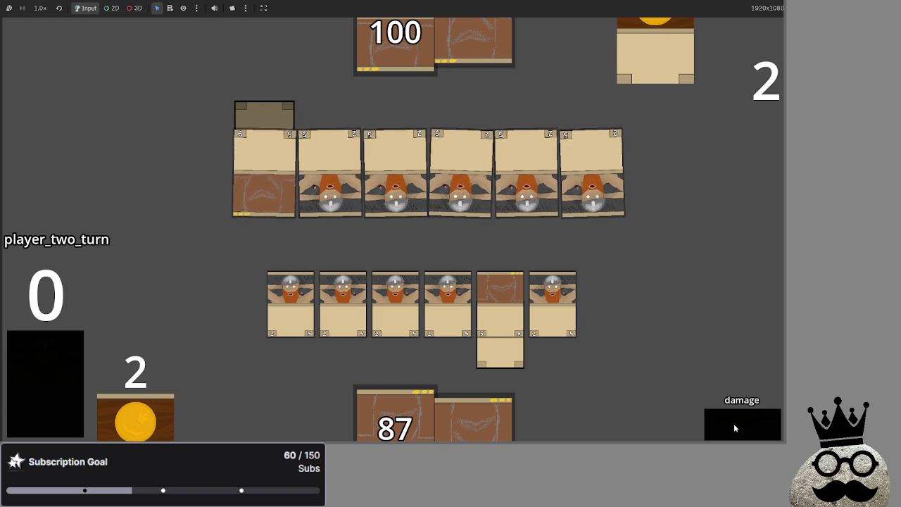
left_click(733, 423)
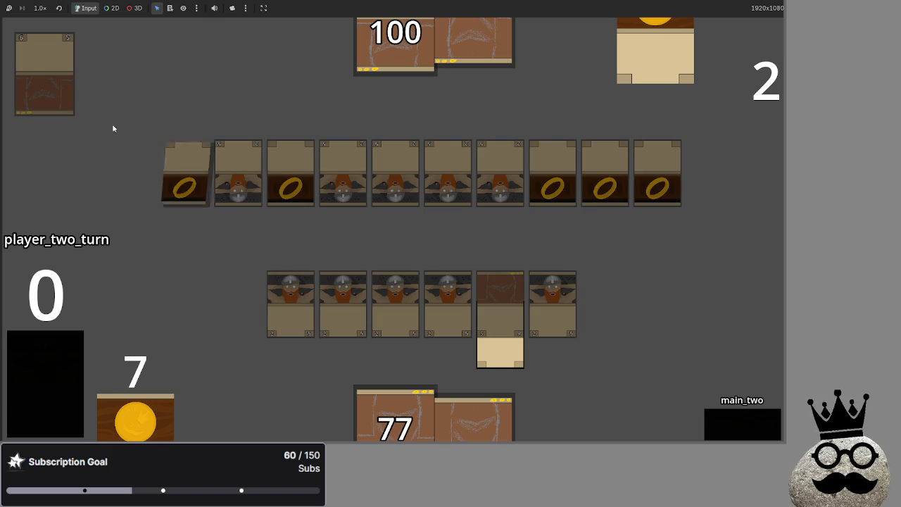
left_click(725, 435)
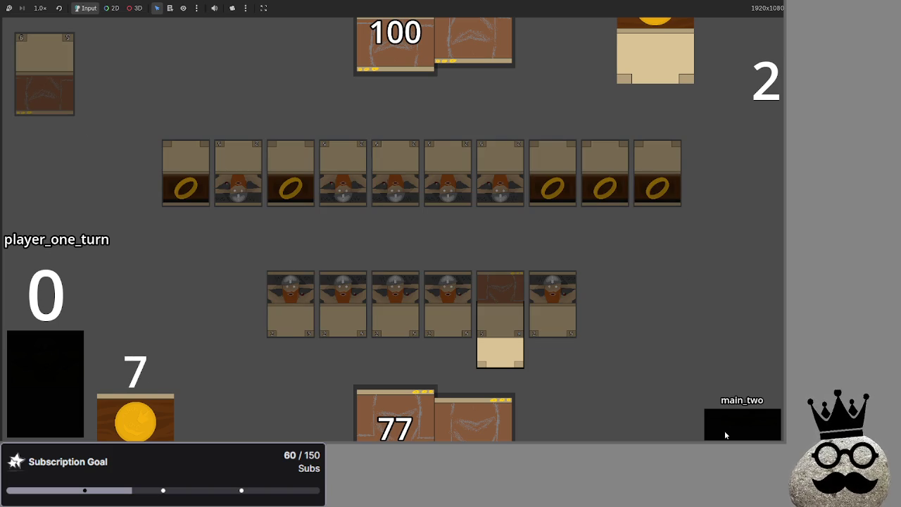
key("alt+Tab")
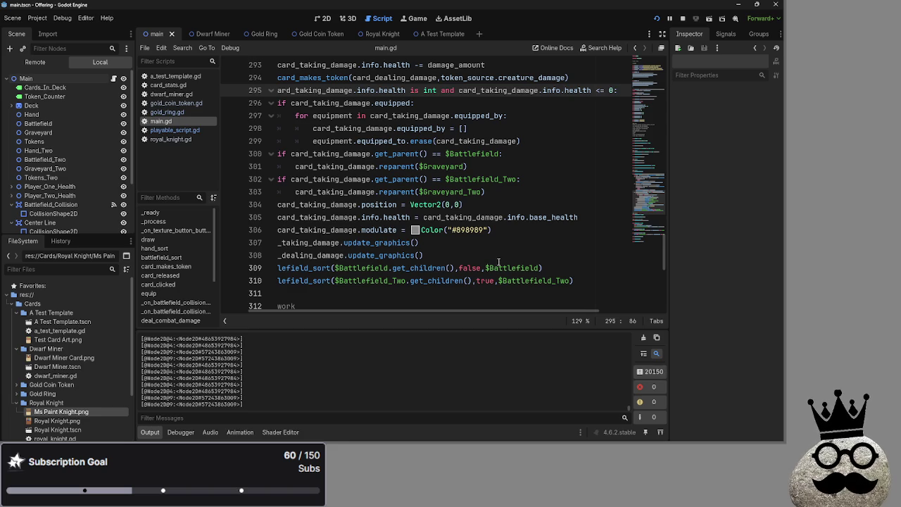
- Review lines 296–298 of card_takes_damage and stop the test run, relaunching it once before F8
scroll(484, 286, "up", 3)
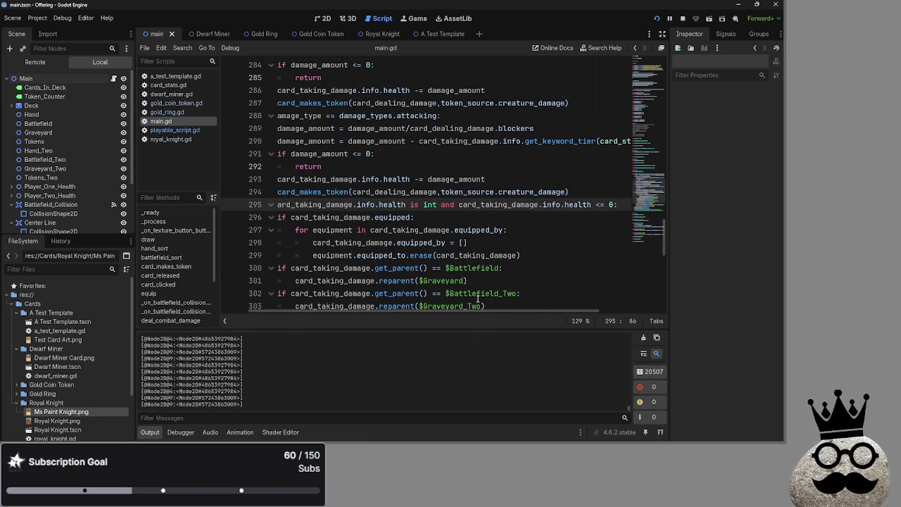
left_click_drag(422, 315, 396, 310)
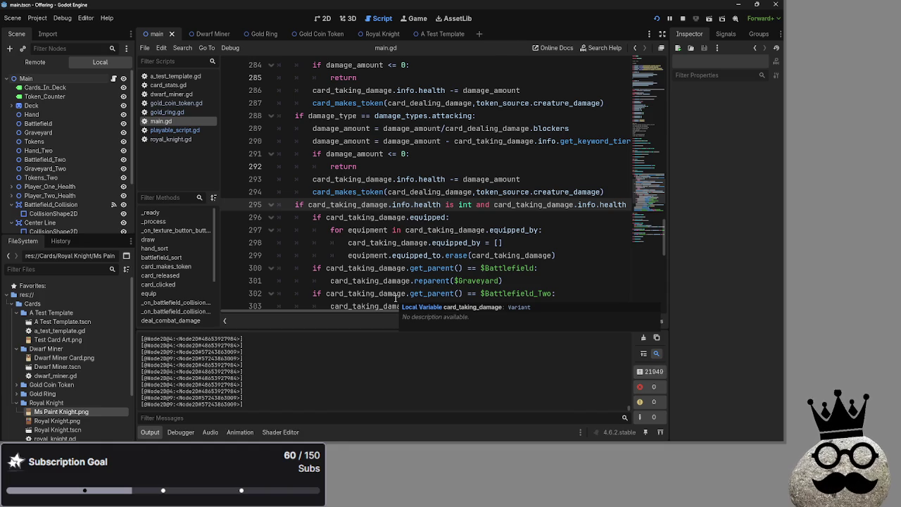
left_click(540, 212)
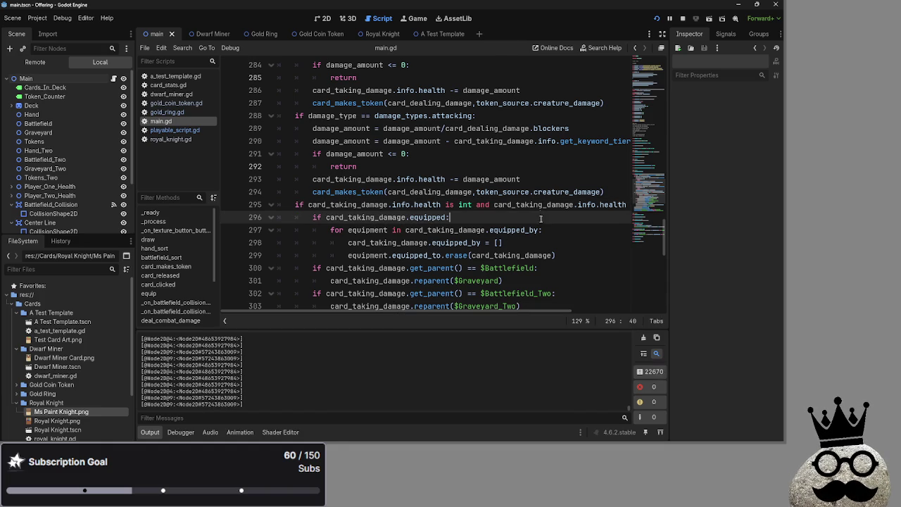
left_click(504, 243)
left_click(680, 20)
left_click(655, 19)
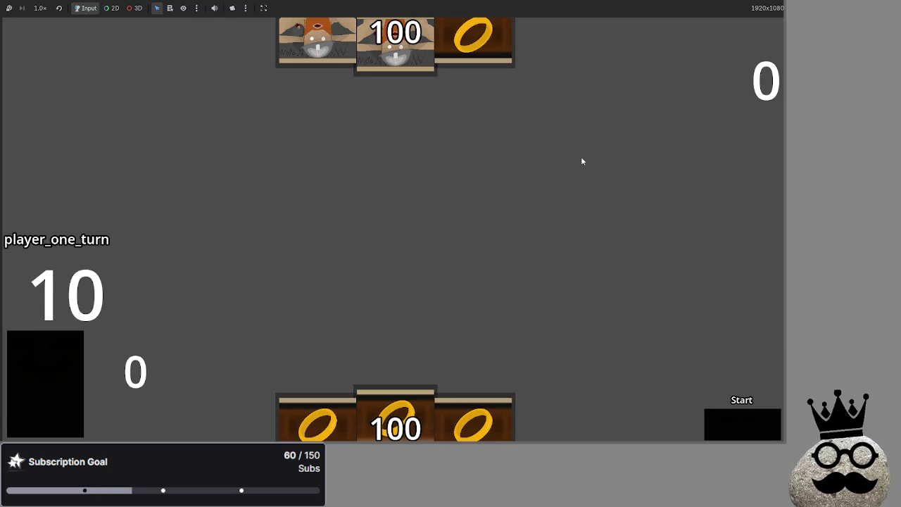
key("F8")
- Check the graveyard and reset lines 300–306, then fold the card_takes_damage function at line 280
scroll(531, 181, "down", 3)
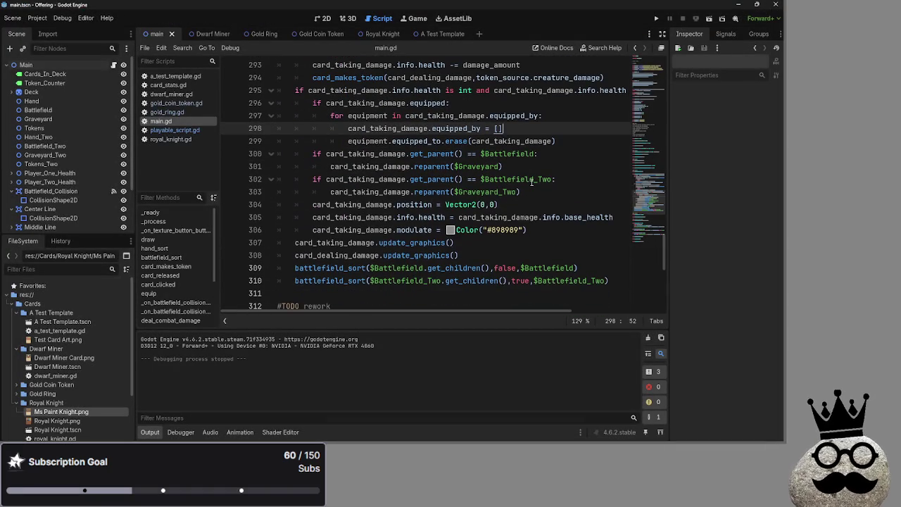
left_click(585, 225)
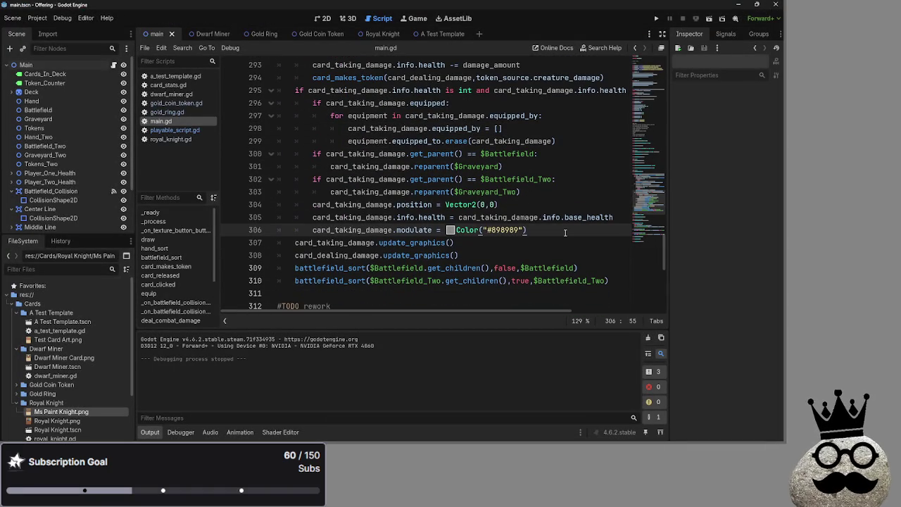
left_click_drag(564, 233, 312, 154)
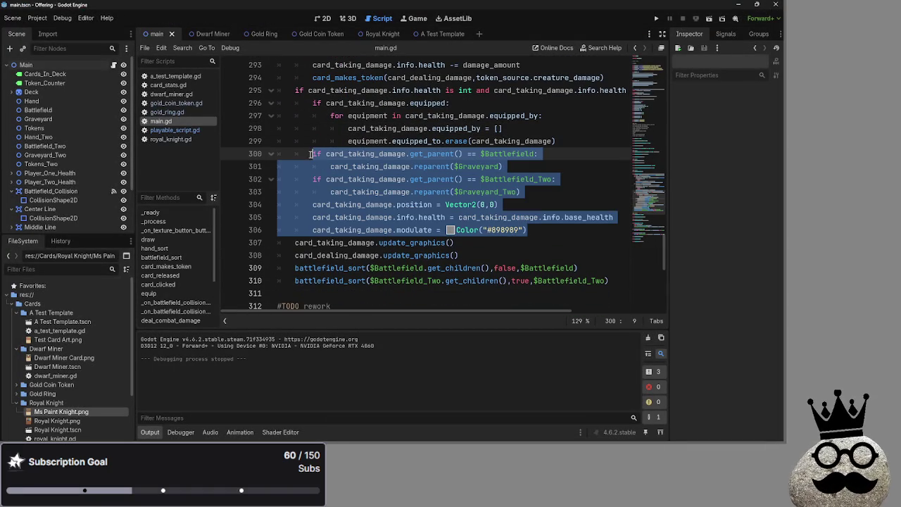
left_click(561, 236)
left_click(557, 233)
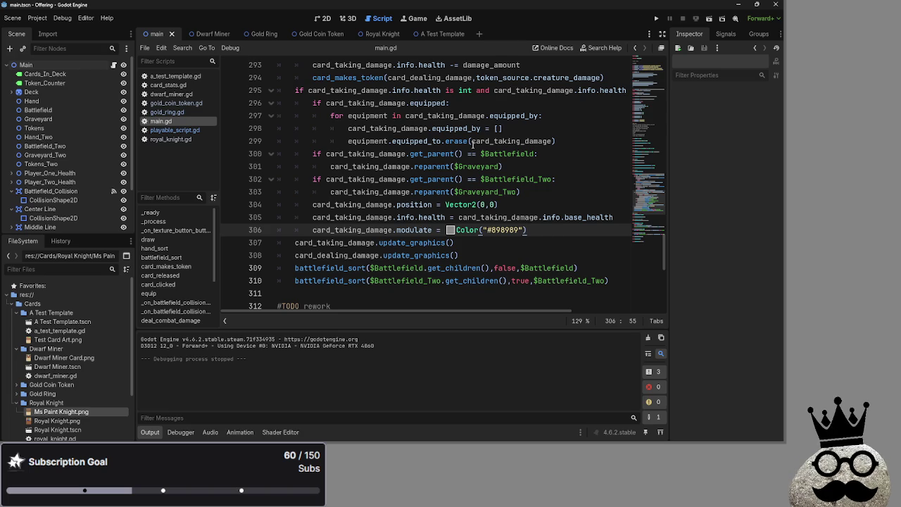
left_click(322, 18)
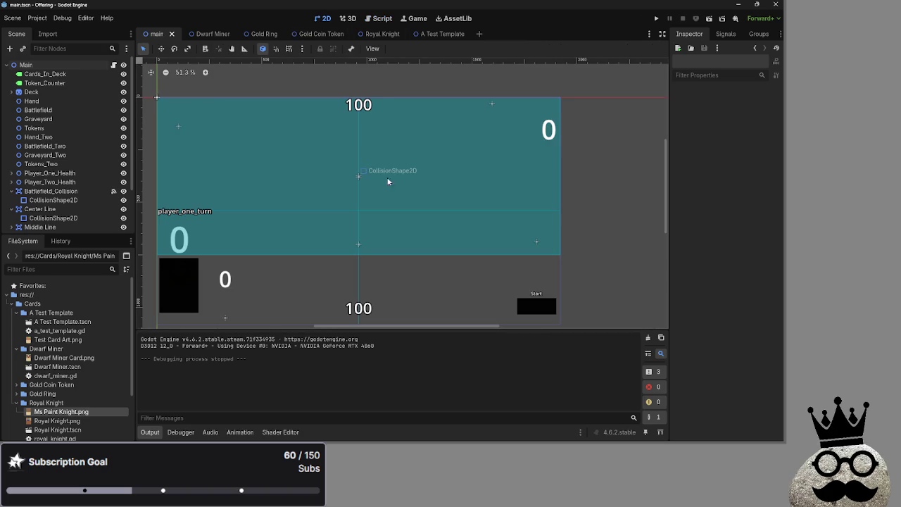
left_click(379, 19)
scroll(348, 147, "up", 8)
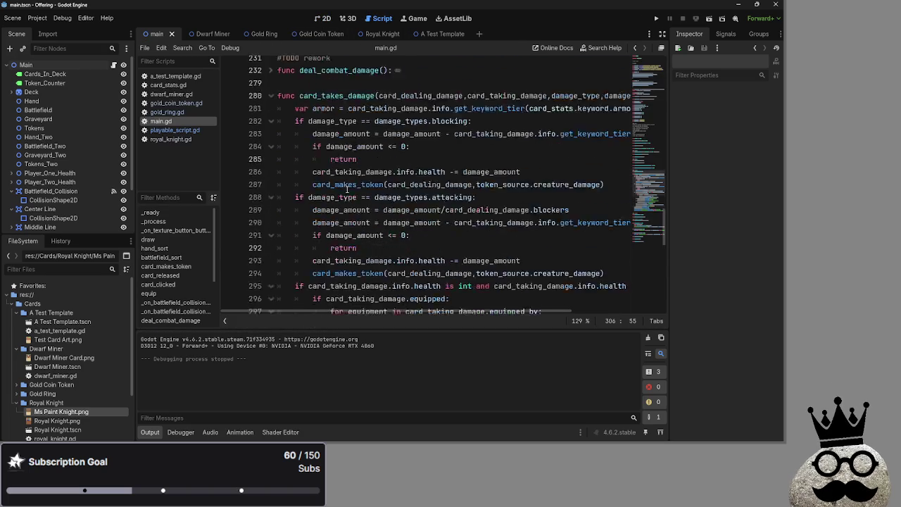
scroll(296, 183, "down", 2)
left_click(270, 205)
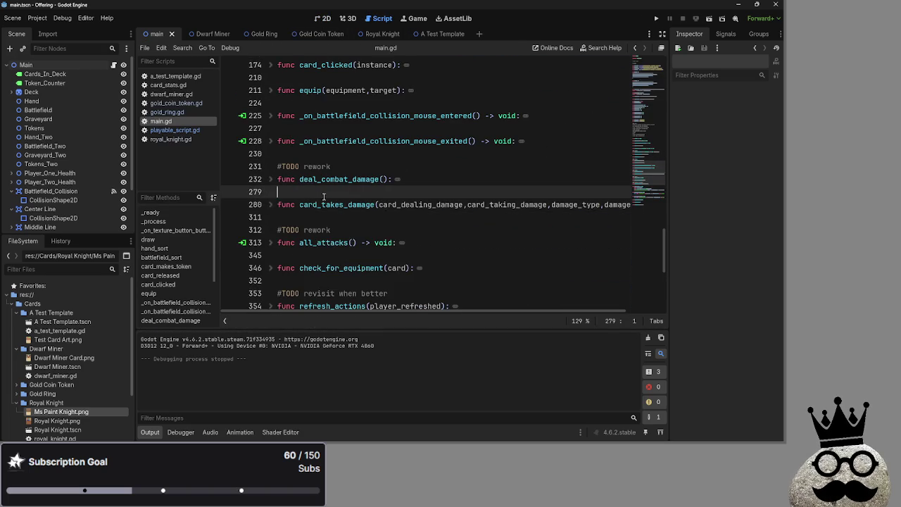
- Delete TODO line 60, 'fix death with rings not upequiping', along with its leftover empty line
scroll(374, 225, "up", 10)
scroll(373, 225, "down", 1)
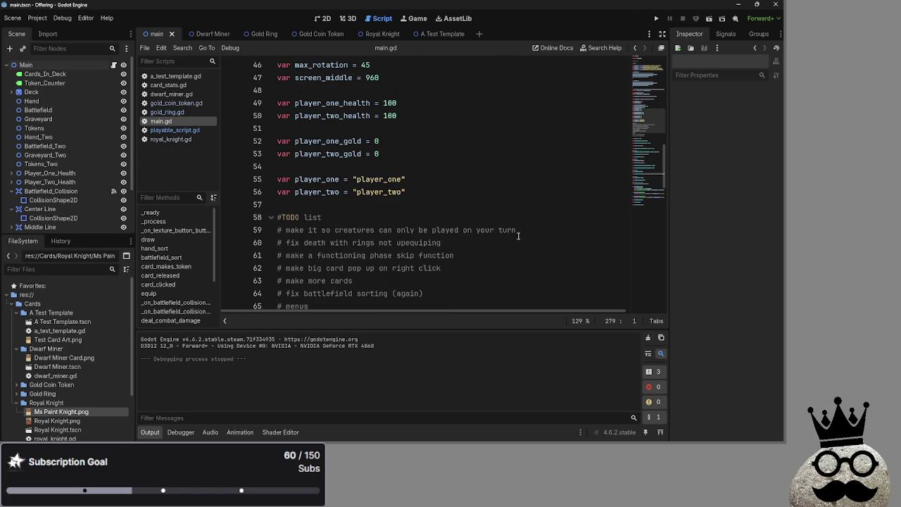
left_click(460, 244)
key("ctrl+shift+Left")
key("ctrl+shift+Left")
key("ctrl+shift+Left")
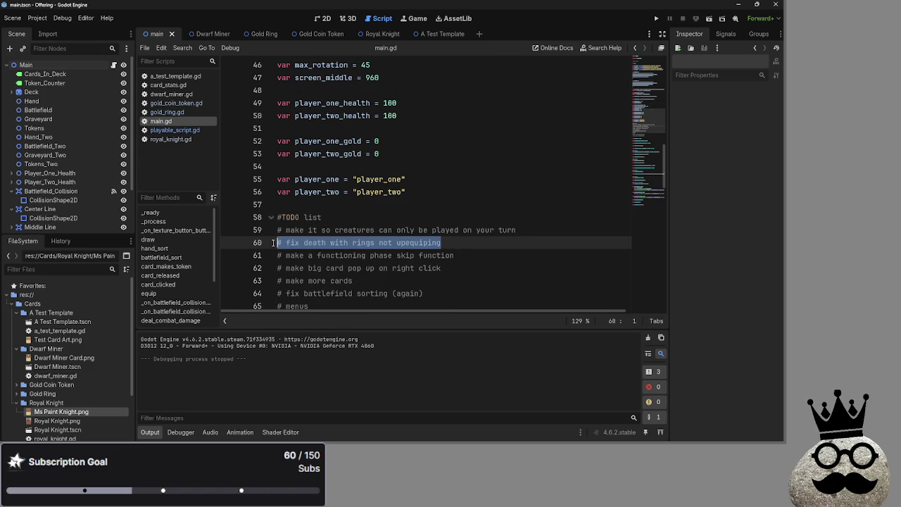
key("BackSpace")
key("BackSpace")
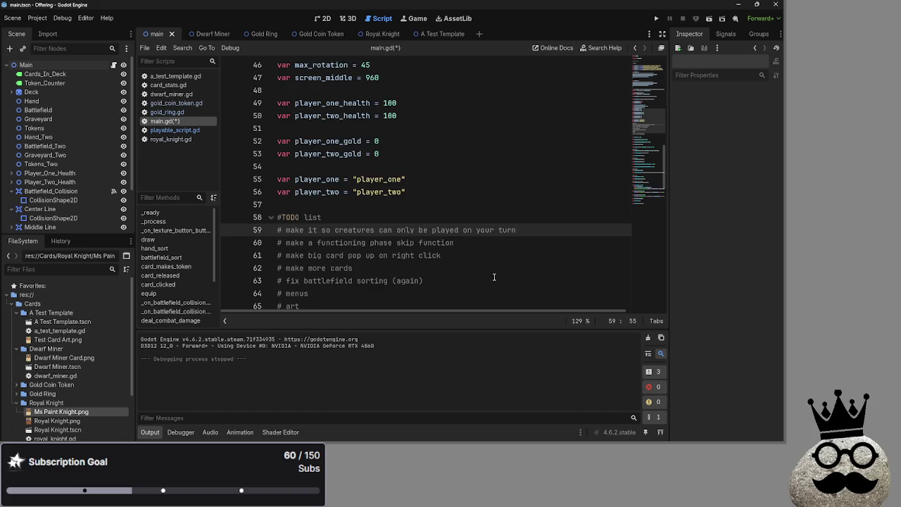
scroll(498, 272, "down", 15)
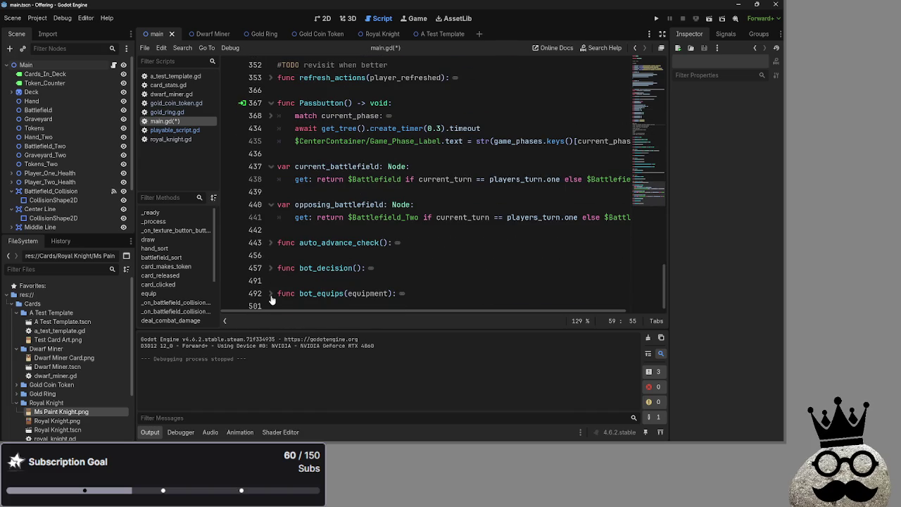
- Unfold auto_advance_check and fold the current_battlefield and opposing_battlefield getters at lines 437 and 440
triple_click(278, 243)
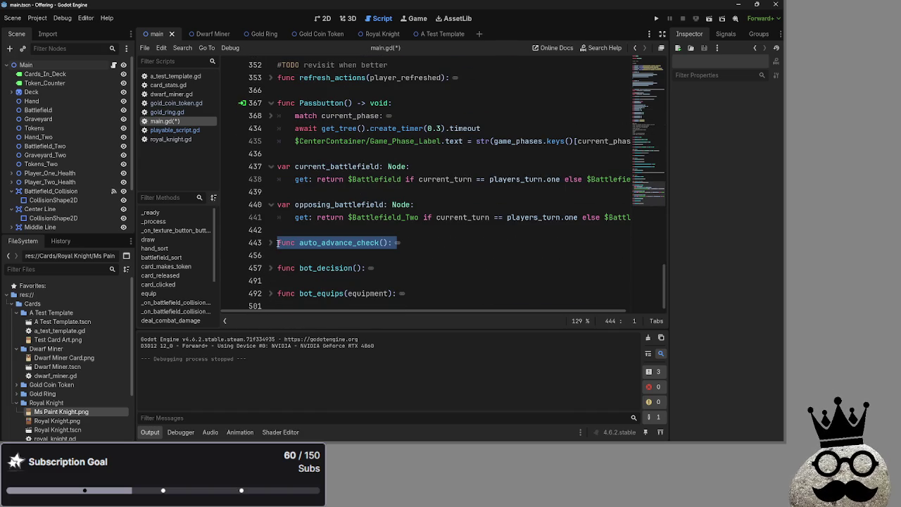
left_click(272, 243)
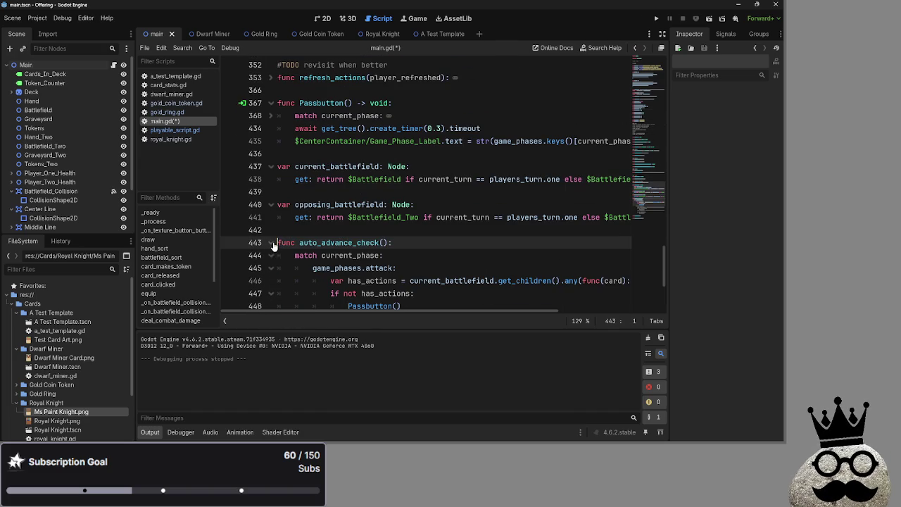
left_click(270, 167)
left_click(270, 192)
scroll(273, 197, "down", 1)
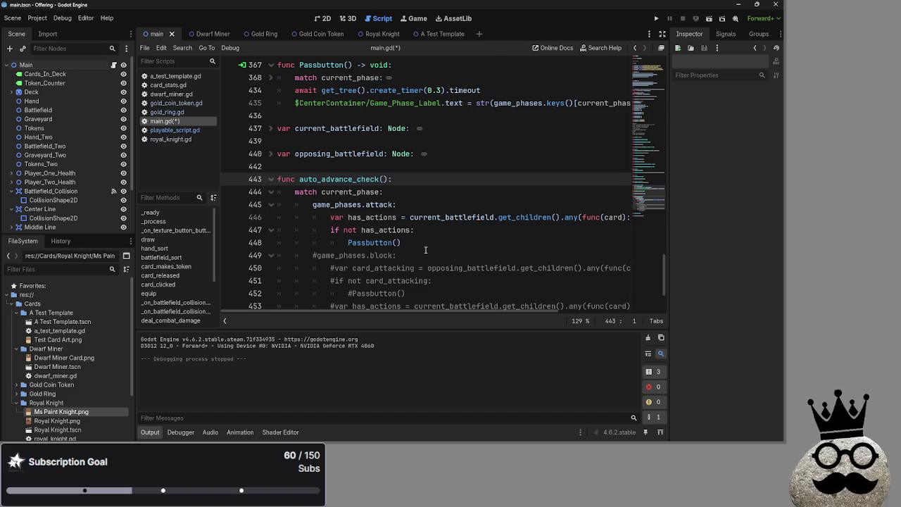
- Switch to the Wheel of Names roulette browser window and maximize it
key("alt+Tab")
key("alt+Tab")
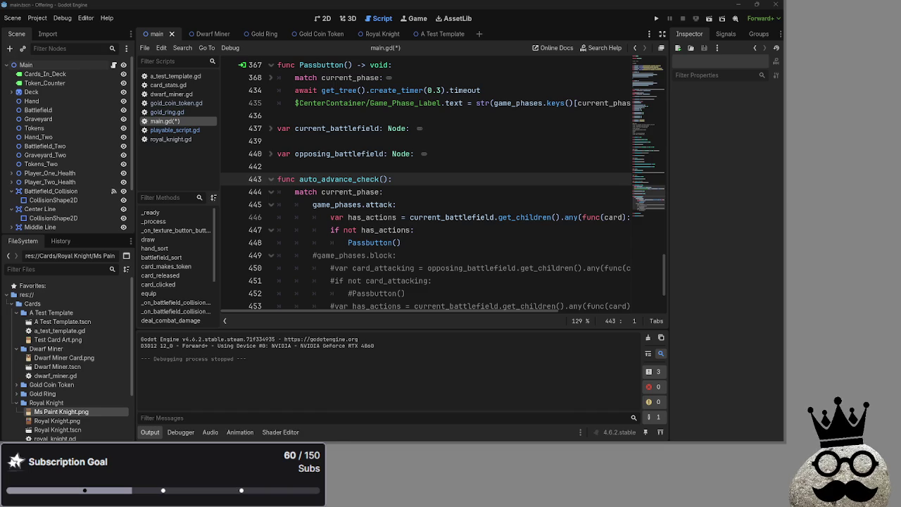
key("alt+Tab")
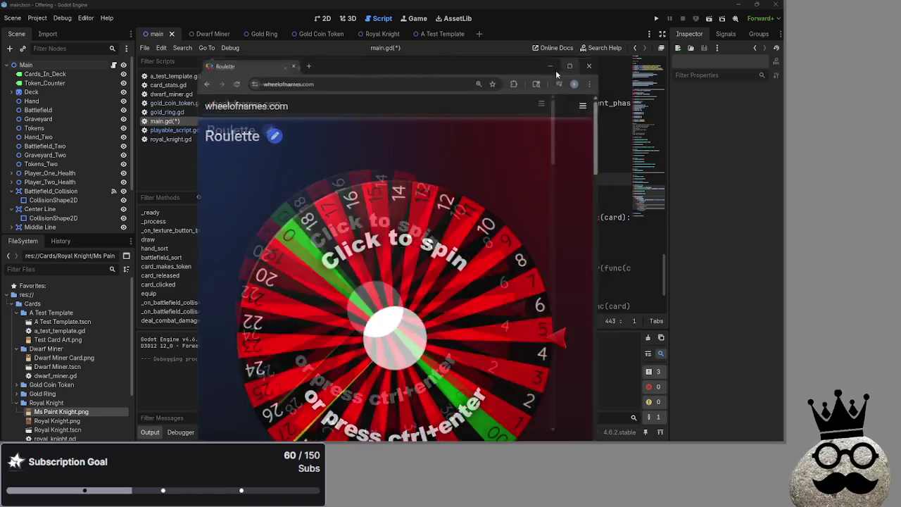
key("super+Up")
- Look over the Roulette page's numbered wheel and entries list, then go back to Godot
left_click(159, 26)
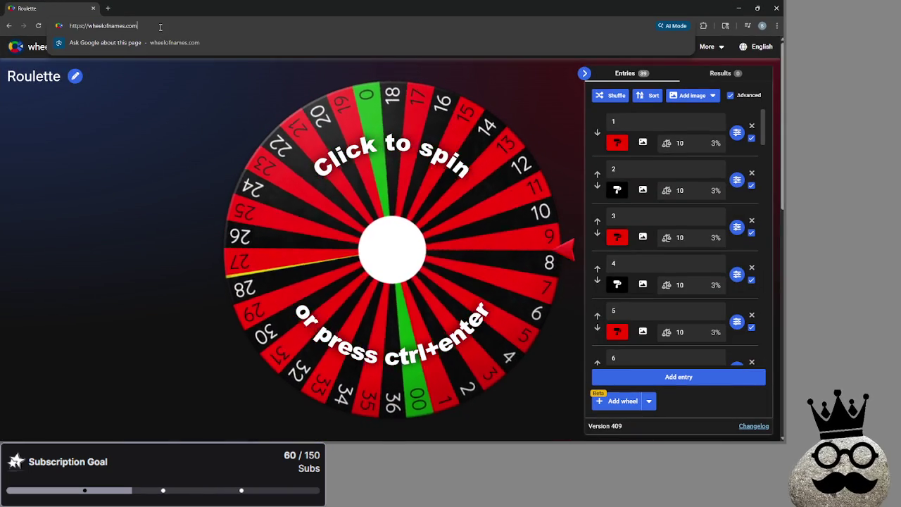
left_click(146, 90)
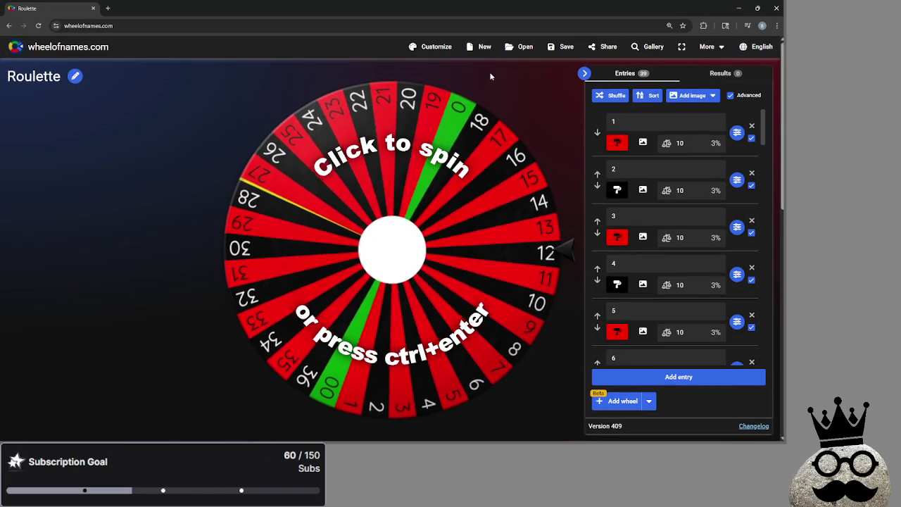
scroll(548, 136, "down", 2)
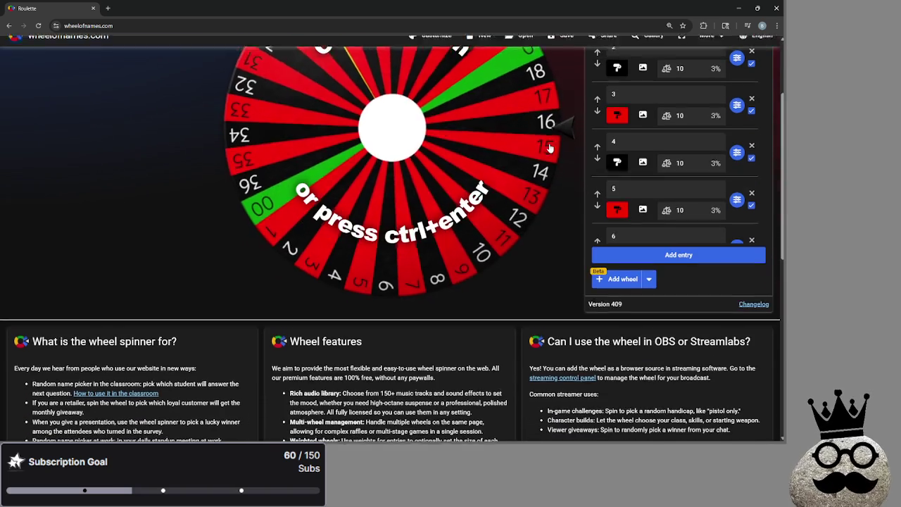
scroll(554, 147, "up", 2)
scroll(553, 148, "down", 4)
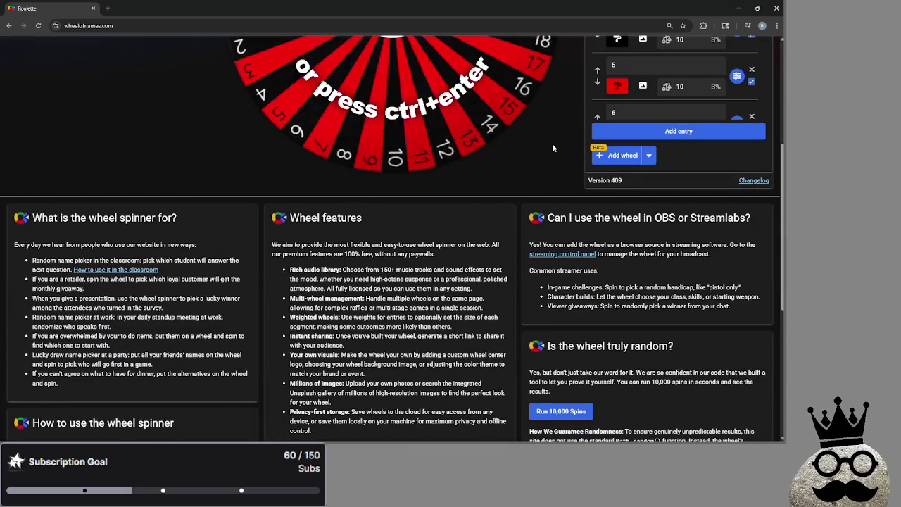
scroll(556, 144, "up", 4)
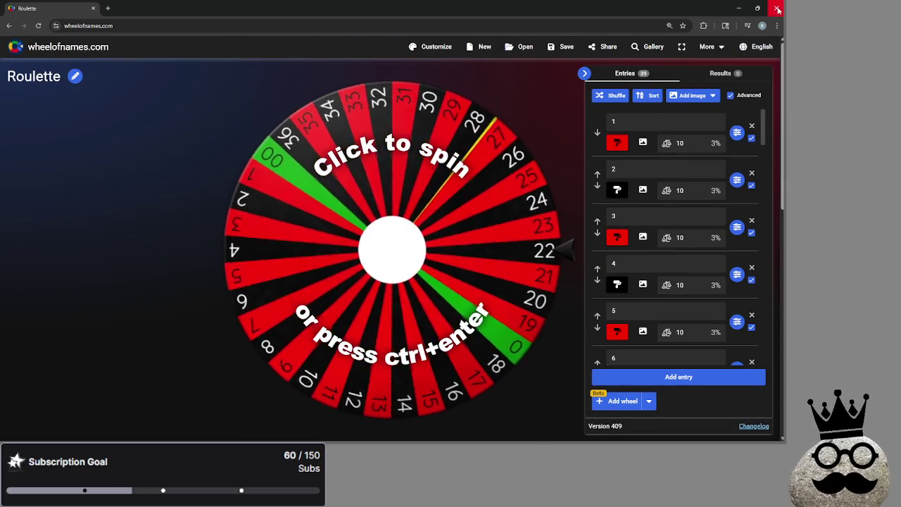
key("alt+Tab")
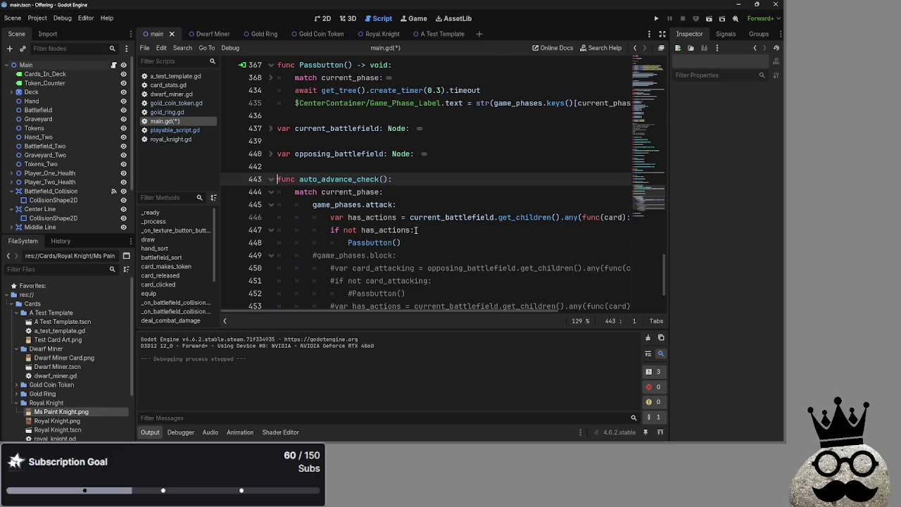
- Uncomment lines 449–455, auto_advance_check's game_phases.block branch, with Ctrl+K
scroll(355, 197, "down", 2)
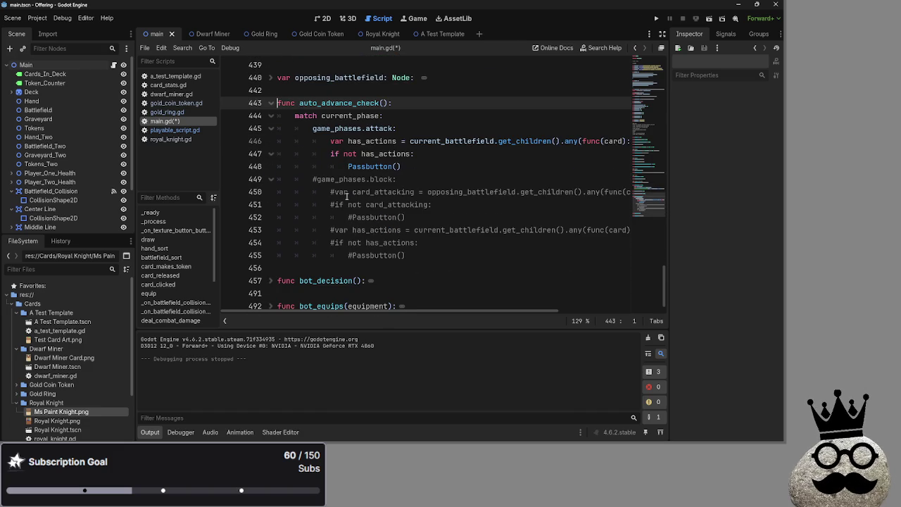
left_click(314, 179)
left_click_drag(432, 254, 253, 180)
scroll(457, 228, "up", 4)
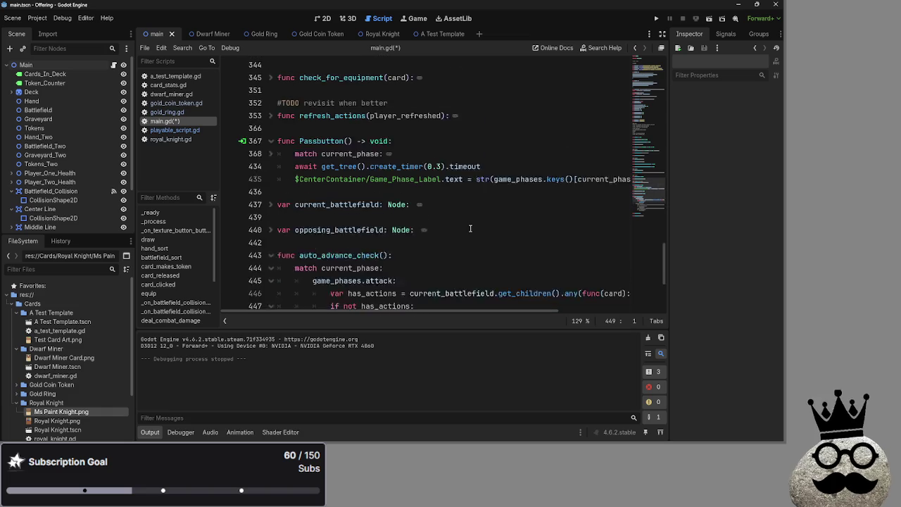
scroll(457, 228, "down", 3)
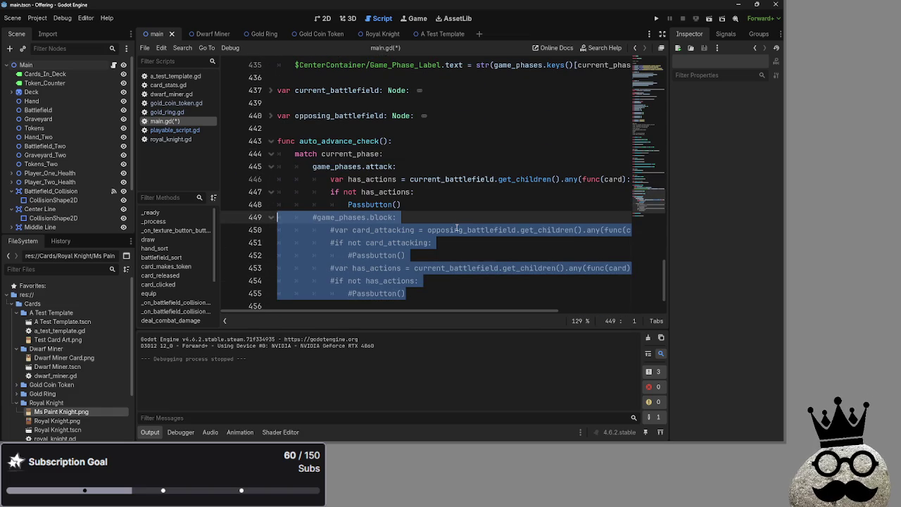
key("ctrl+k")
left_click(454, 211)
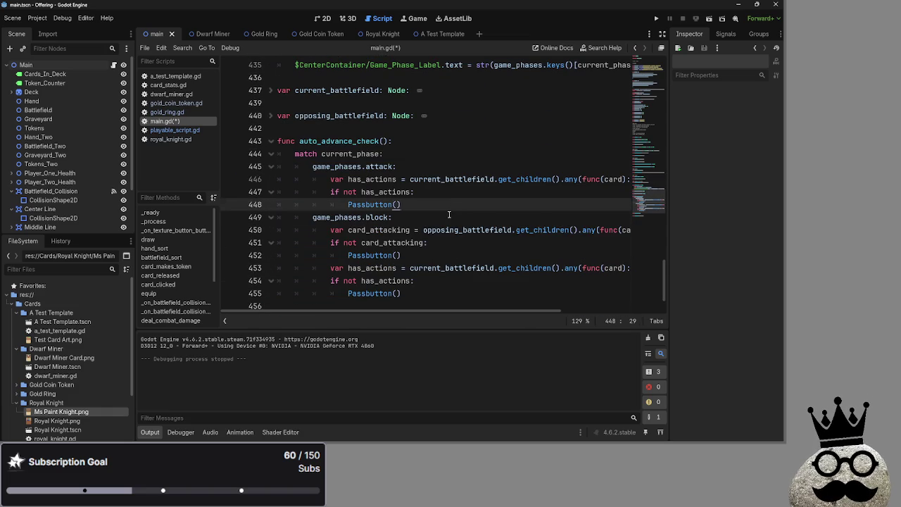
double_click(346, 218)
left_click(428, 166)
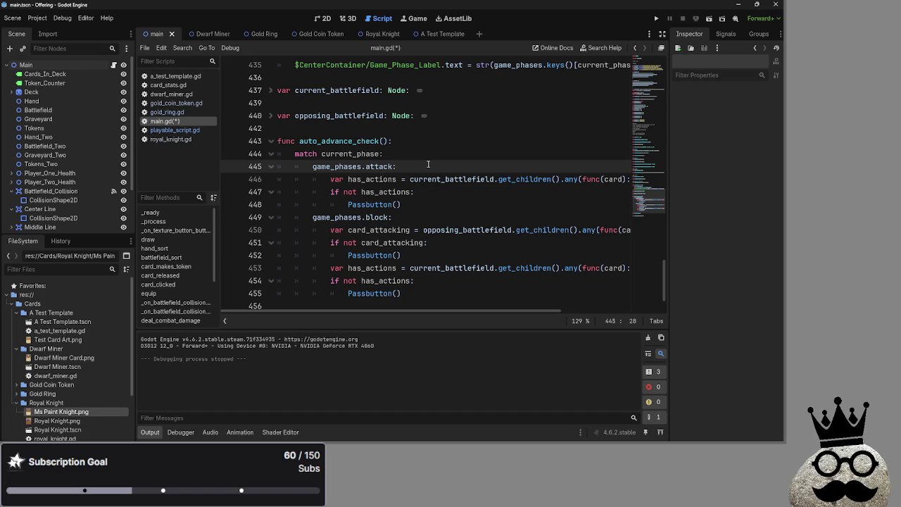
key("alt+Tab")
key("alt+Tab")
key("alt+Tab")
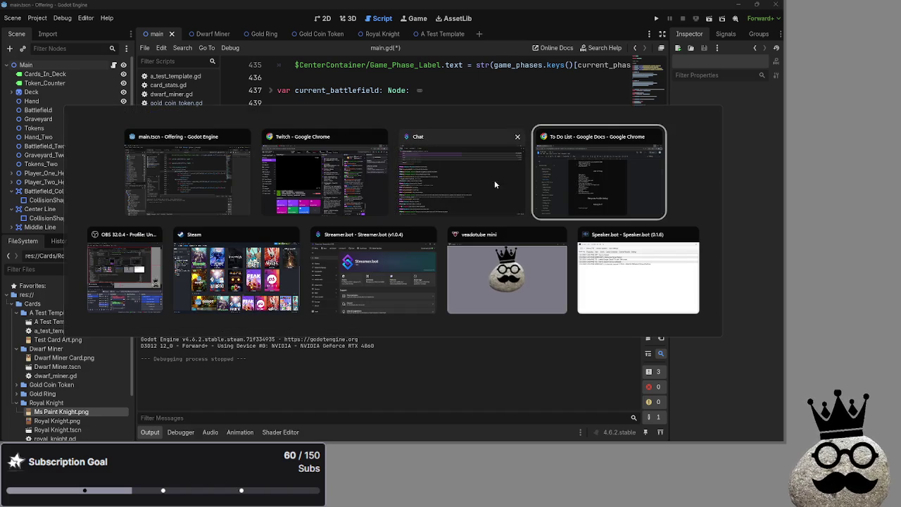
key("alt+Tab")
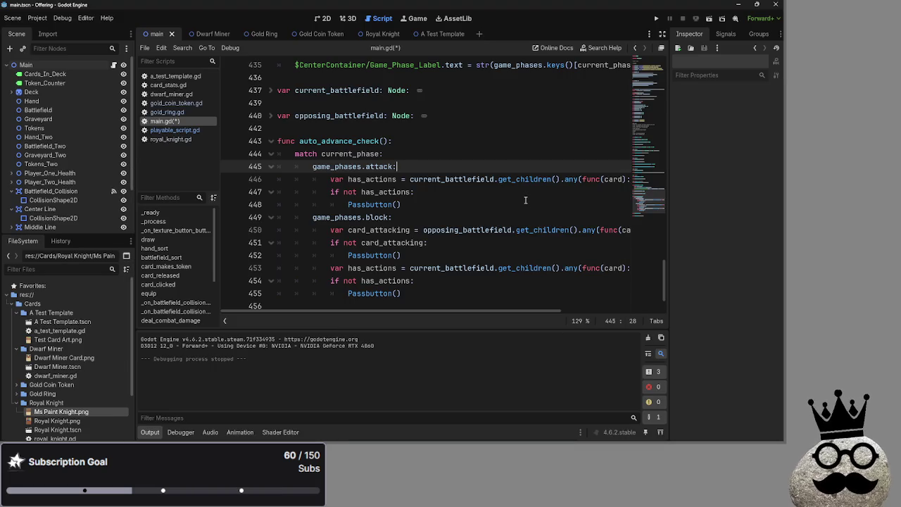
key("alt+Tab")
key("alt+Tab")
key("alt+Tab")
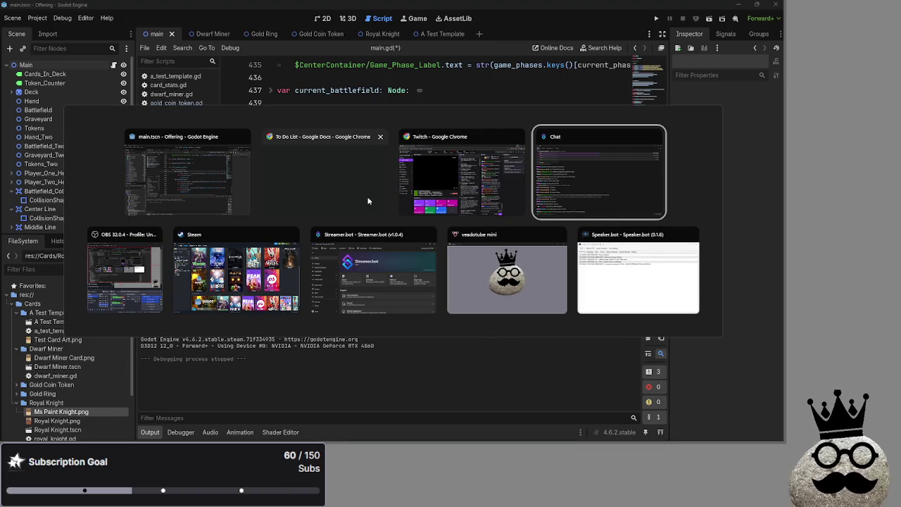
key("Escape")
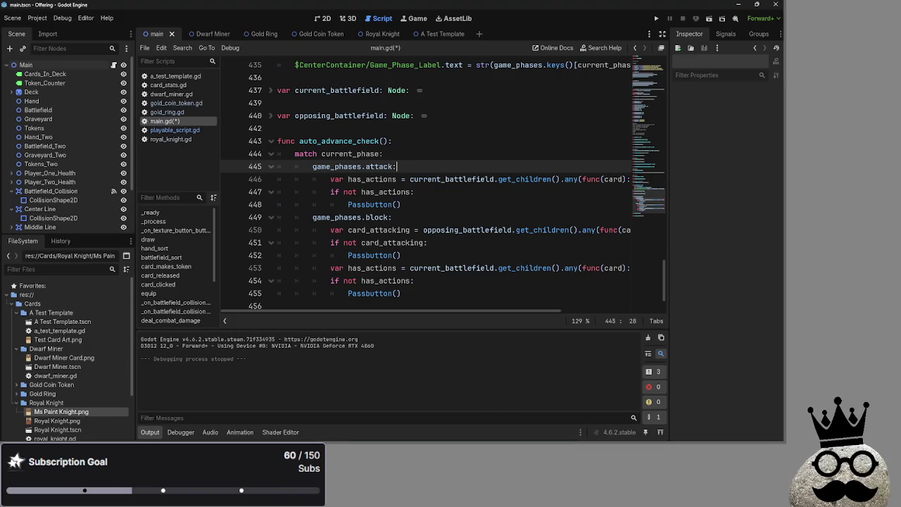
scroll(445, 216, "down", 2)
left_click(381, 181)
left_click(452, 307)
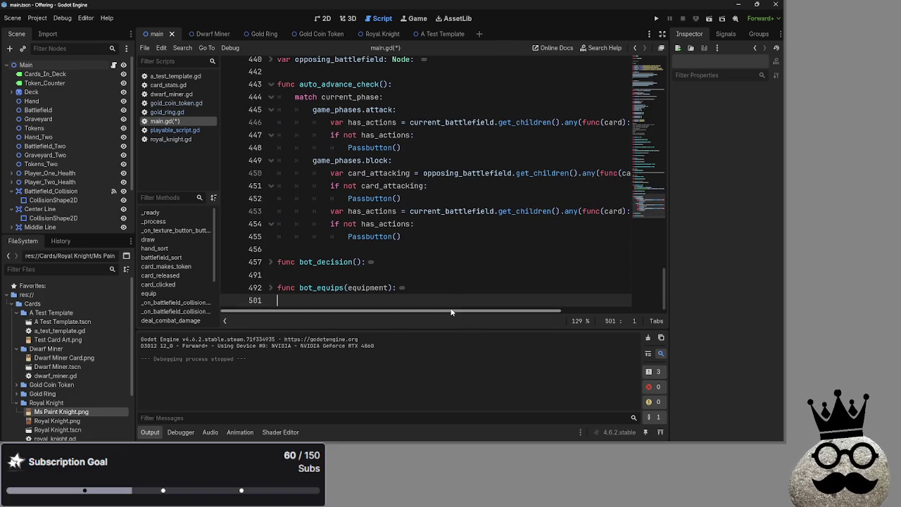
left_click(437, 250)
mouse_move(424, 309)
left_mouse_down()
mouse_move(467, 312)
mouse_move(470, 320)
mouse_move(394, 312)
left_mouse_up()
left_click(401, 200)
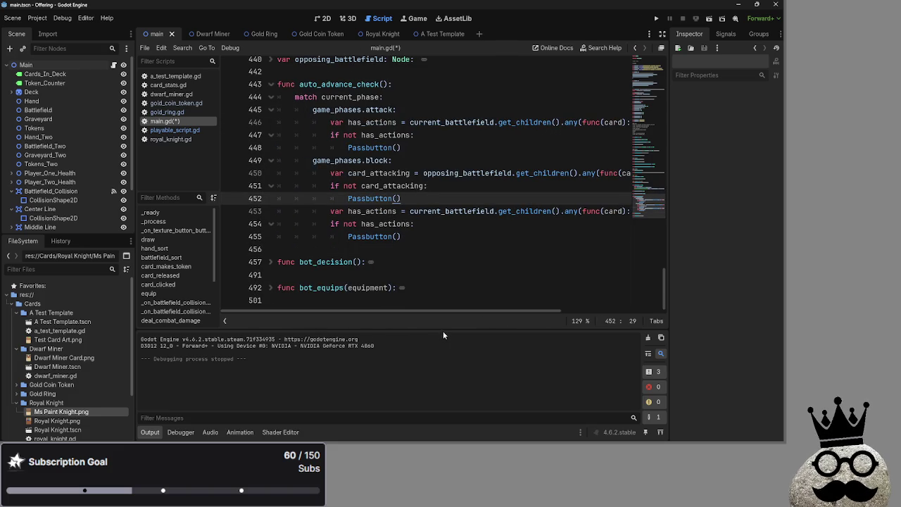
mouse_move(445, 312)
left_mouse_down()
mouse_move(507, 312)
mouse_move(444, 312)
left_mouse_up()
left_click(407, 237)
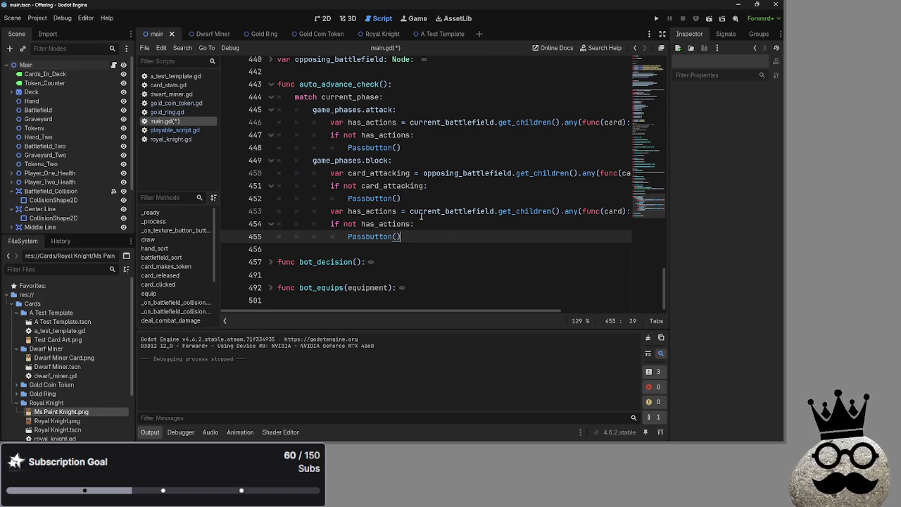
- Collapse the hand_sort function at line 100
scroll(420, 217, "up", 4)
scroll(420, 217, "up", 10)
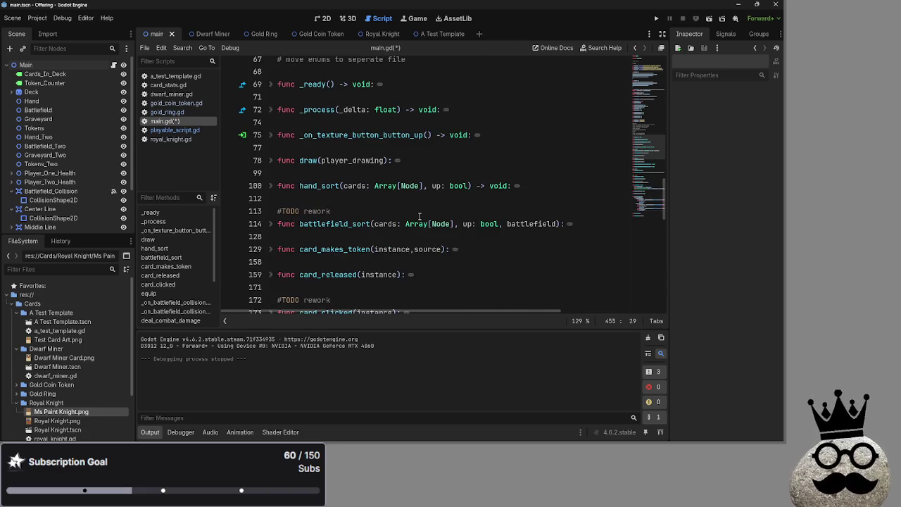
left_click(273, 186)
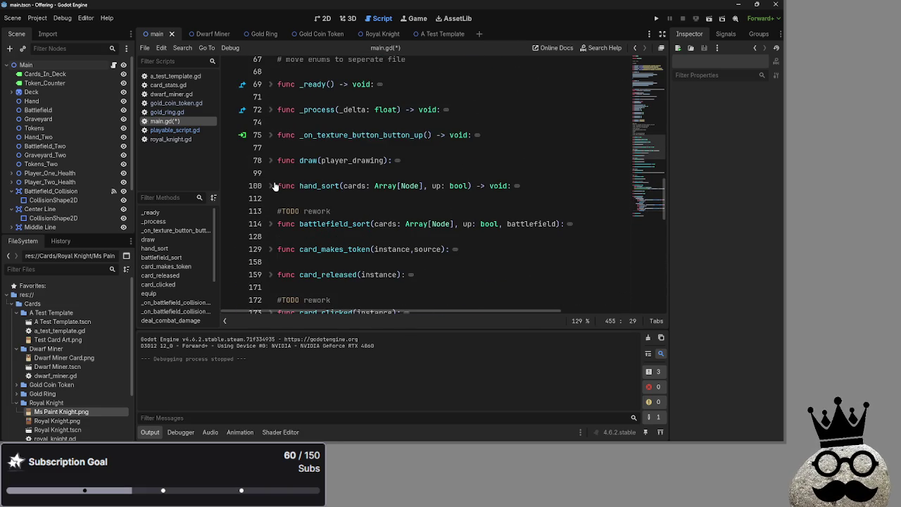
left_click(273, 186)
scroll(275, 186, "down", 8)
scroll(274, 186, "up", 7)
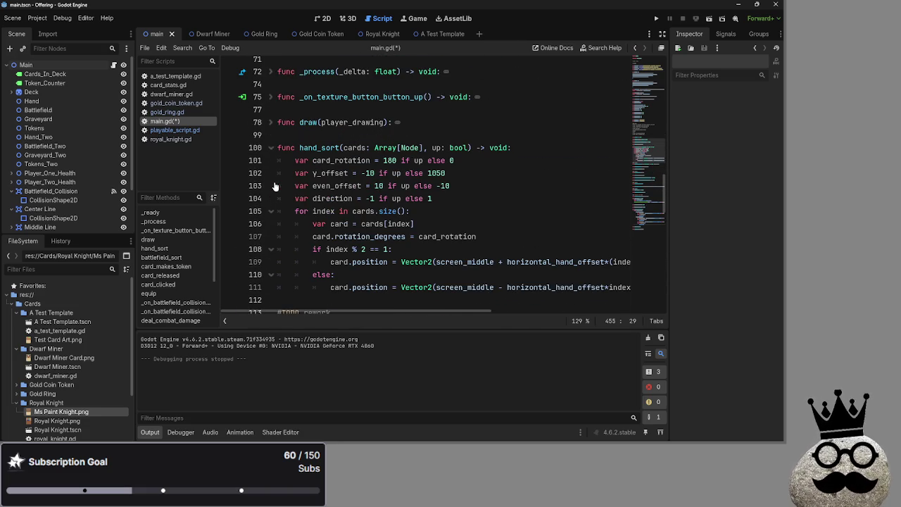
left_click(270, 147)
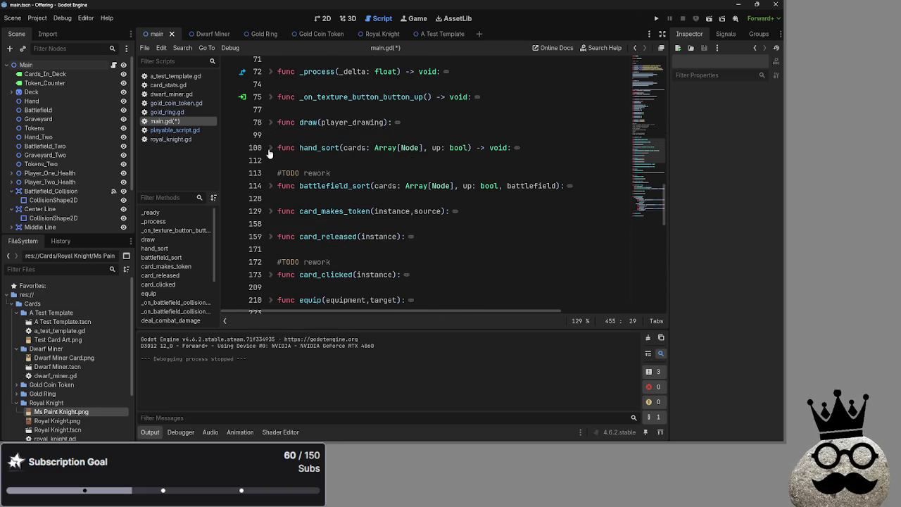
scroll(275, 198, "down", 8)
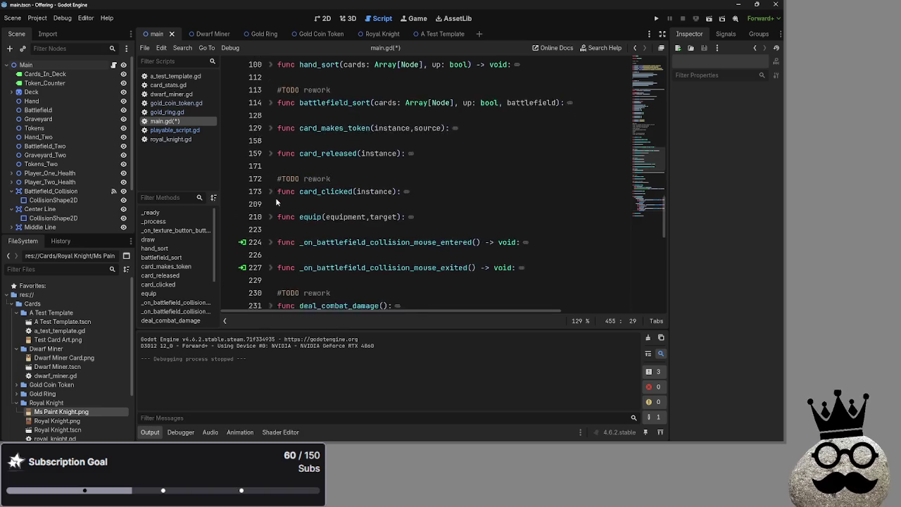
scroll(276, 200, "down", 7)
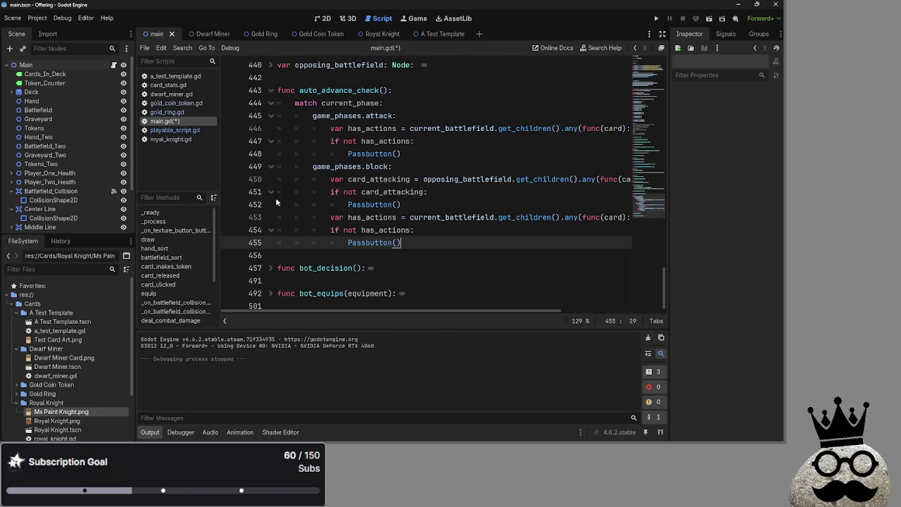
scroll(424, 283, "up", 1)
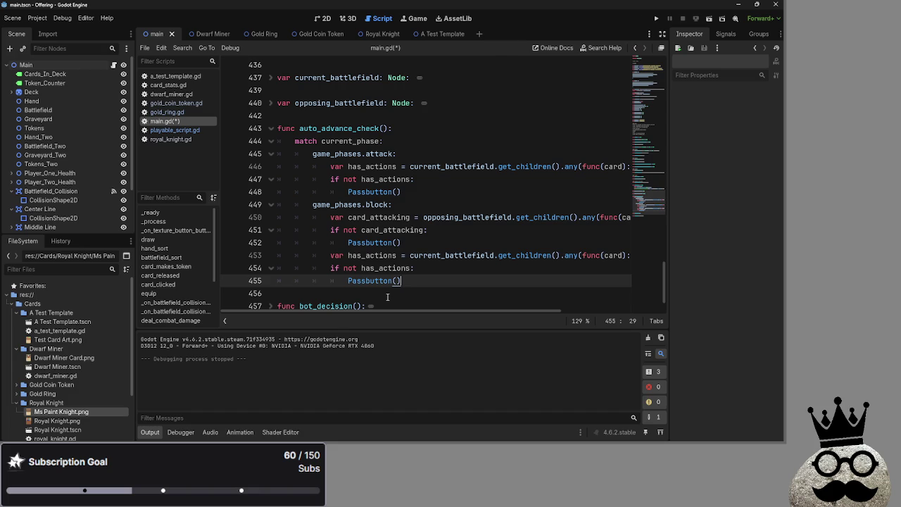
- Add a blank line after the last Passbutton call and move it between the two block checks
left_click_drag(408, 311, 580, 313)
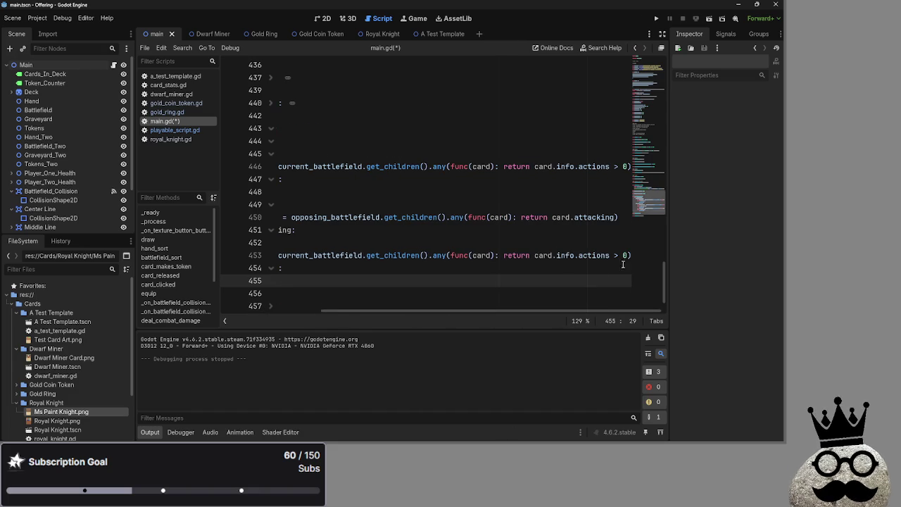
key("Return")
left_click_drag(383, 311, 310, 310)
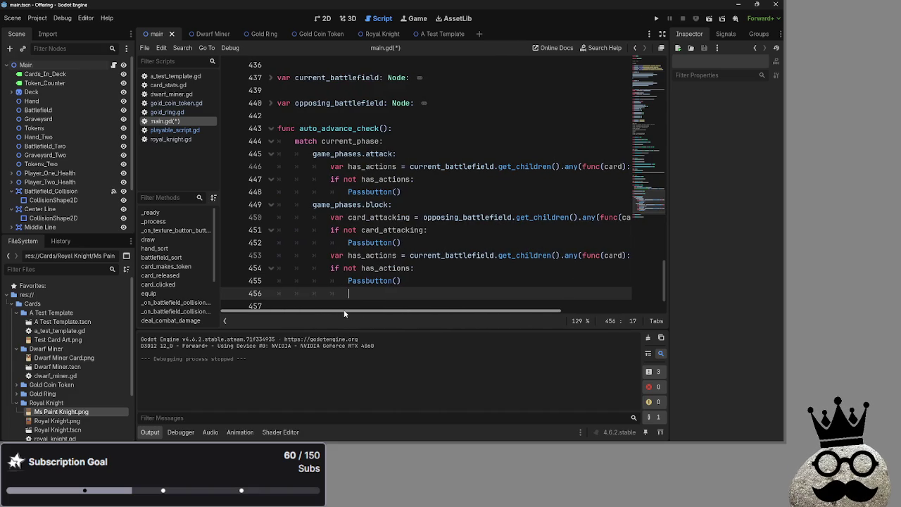
key("alt+Up")
key("alt+Up")
key("alt+Up")
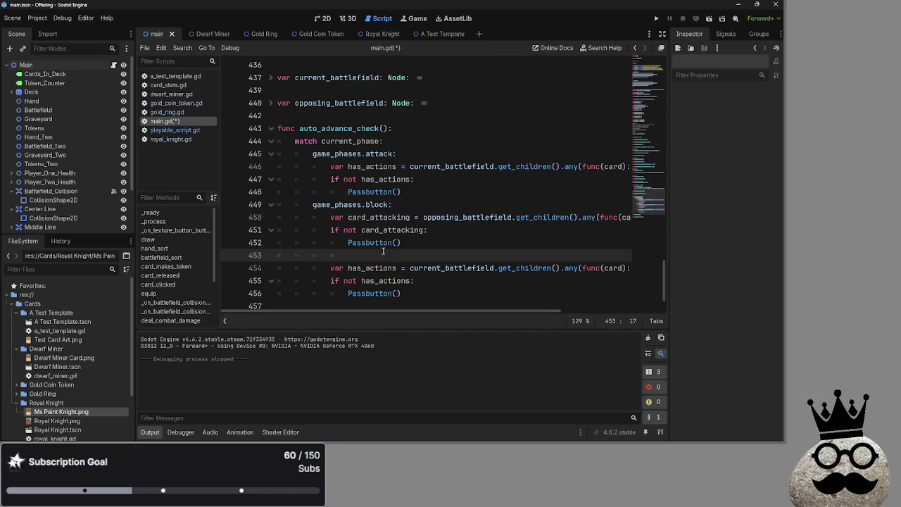
- Open a blank line above the 'if not card_attacking:' check for the has_actions declaration
left_click_drag(329, 268, 662, 263)
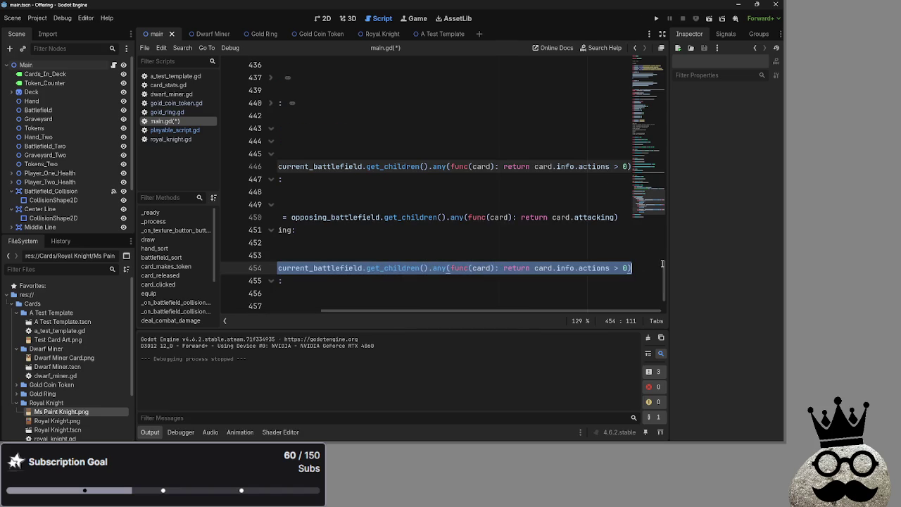
scroll(356, 313, "left", 3)
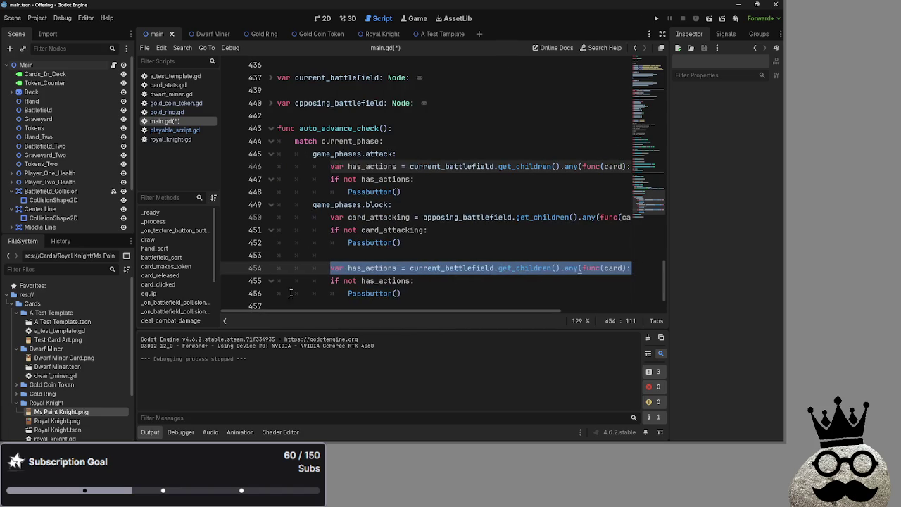
left_click(411, 242)
mouse_move(411, 241)
left_mouse_down()
mouse_move(313, 231)
mouse_move(330, 230)
left_mouse_up()
left_click(448, 227)
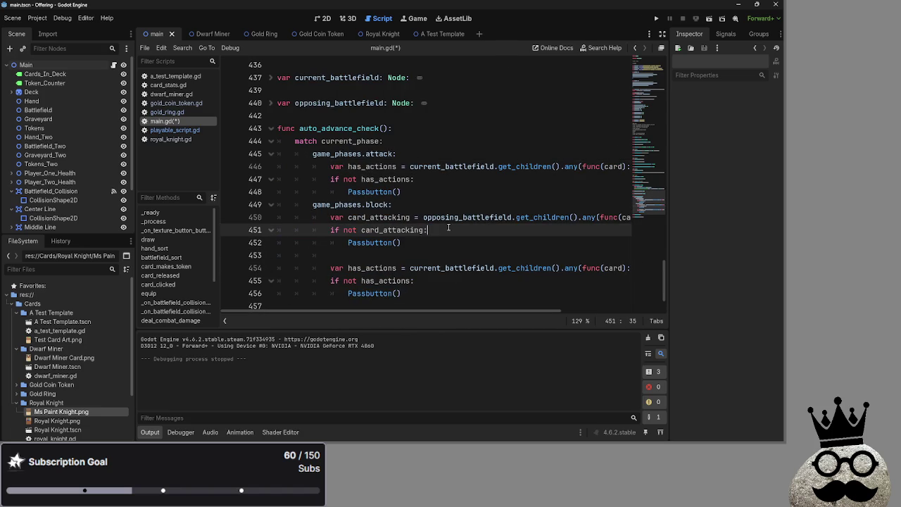
left_click(283, 228)
key("Return")
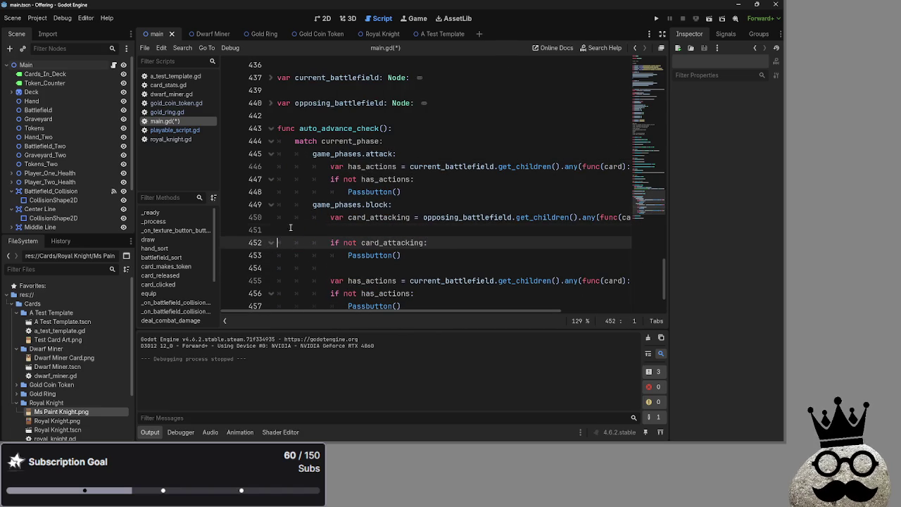
left_click(368, 231)
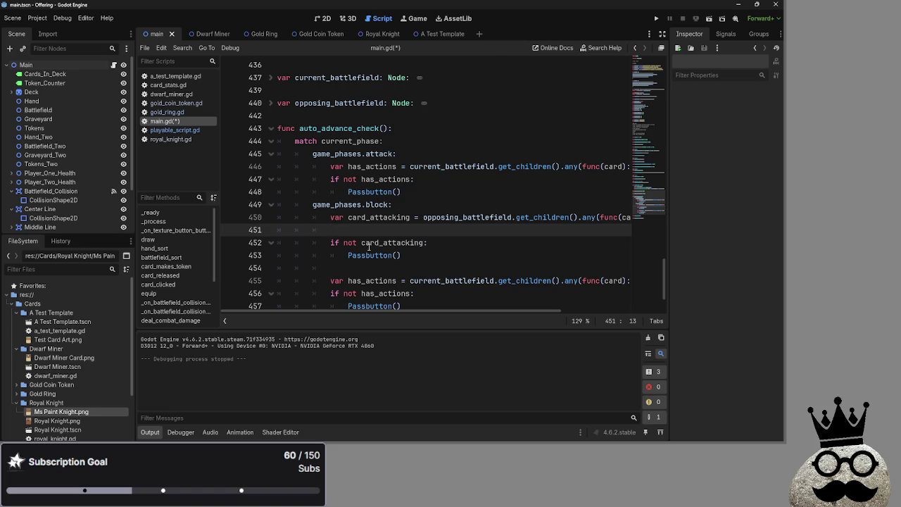
- Move the block-phase has_actions declaration up beside card_attacking and delete the leftover blank lines
left_click_drag(331, 281, 639, 285)
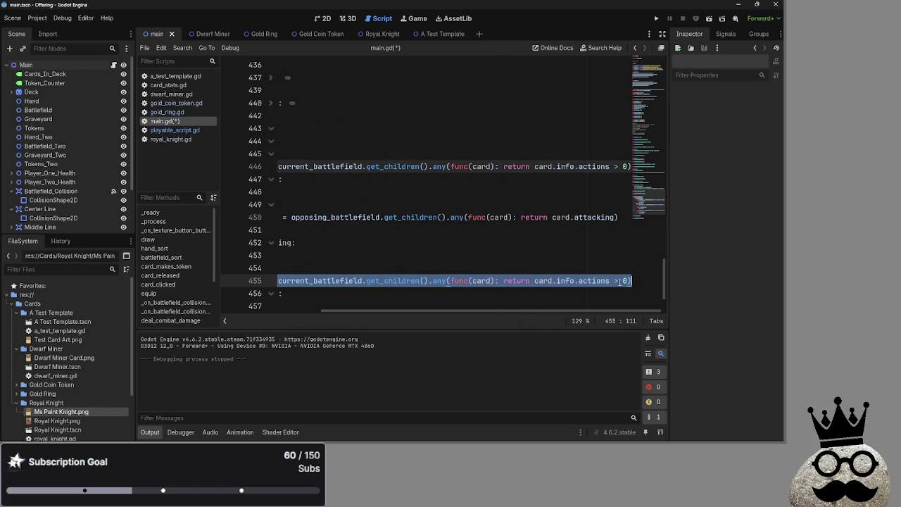
scroll(298, 288, "left", 5)
mouse_move(320, 281)
left_mouse_down()
mouse_move(362, 239)
mouse_move(380, 241)
left_mouse_up()
scroll(382, 244, "down", 2)
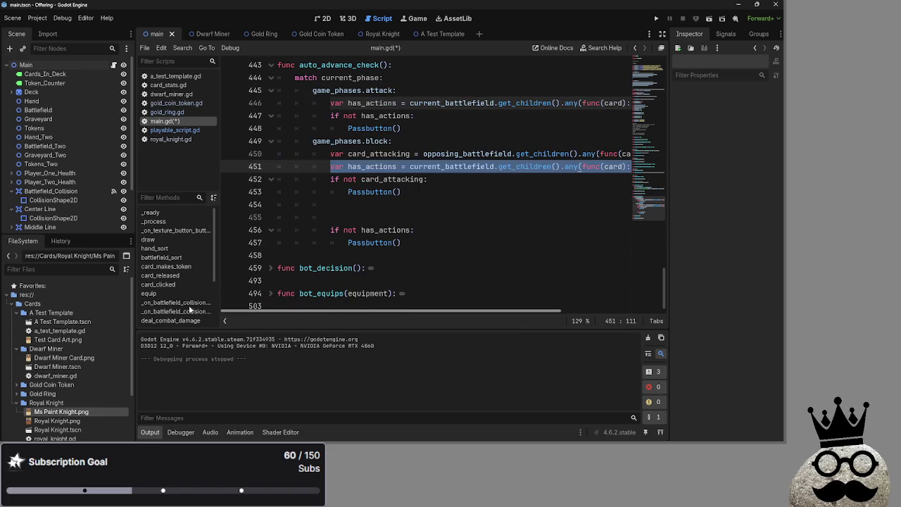
left_click_drag(330, 216, 312, 207)
key("BackSpace")
key("BackSpace")
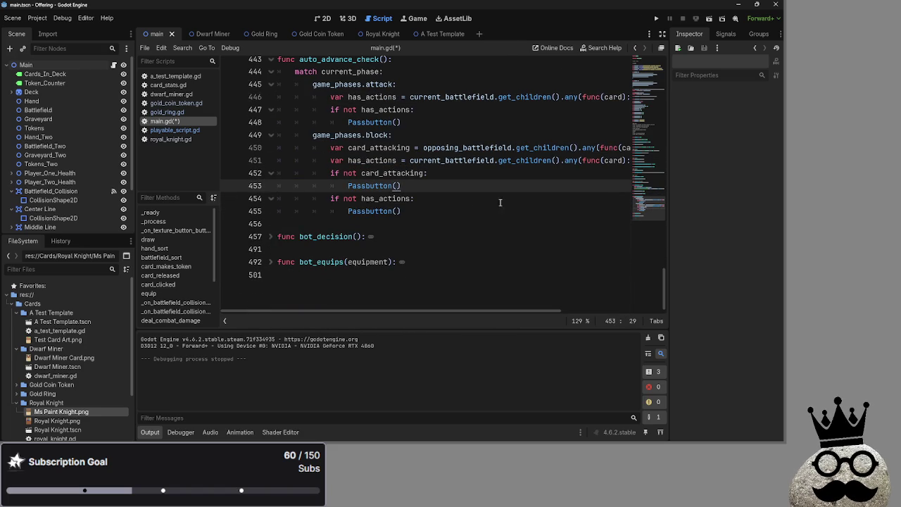
key("Down")
key("Down")
scroll(542, 232, "up", 2)
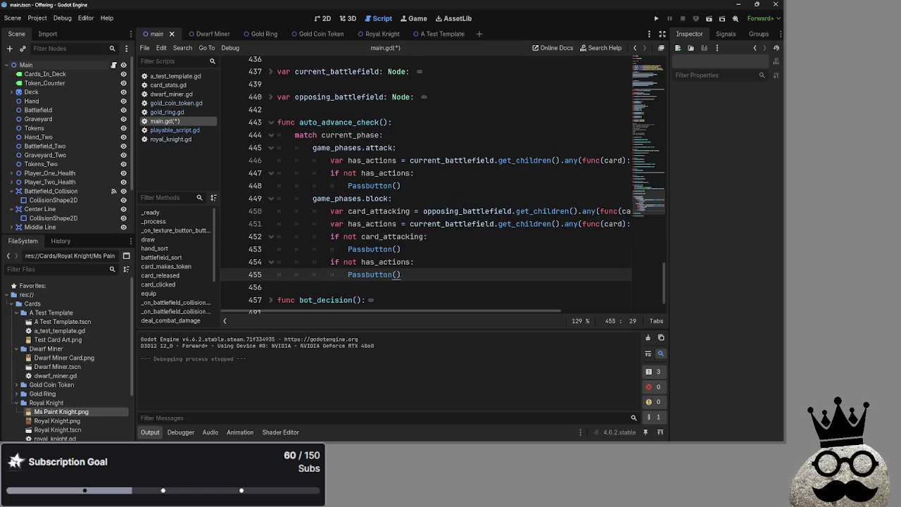
key("alt+Tab")
key("Tab")
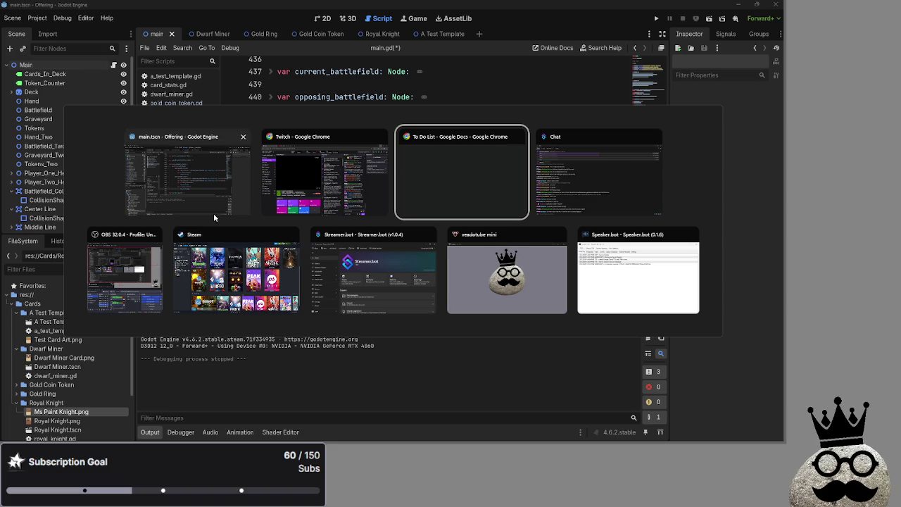
key("Escape")
key("super")
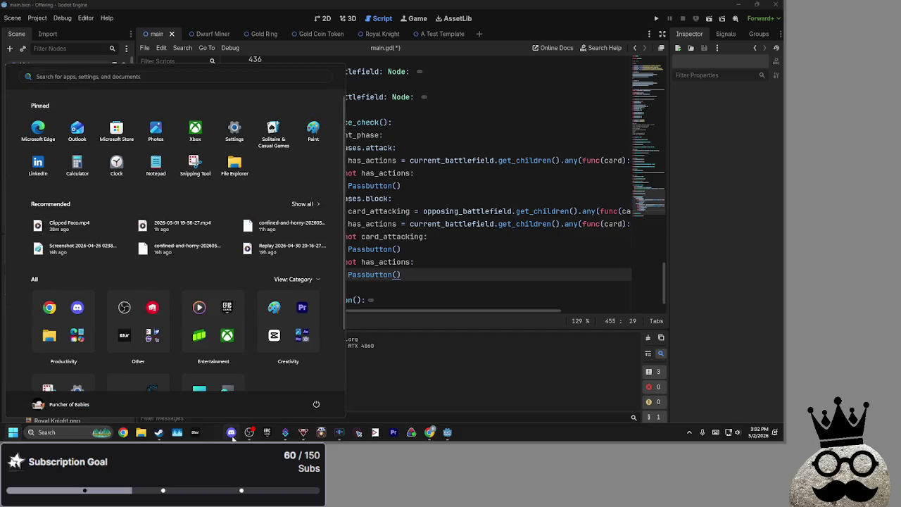
key("Escape")
left_click(141, 441)
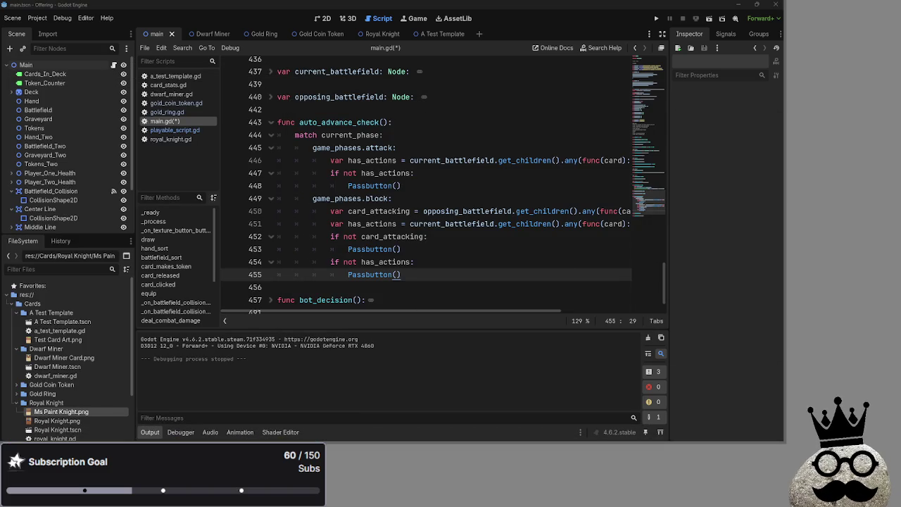
key("alt+Tab")
key("Tab")
key("Tab")
key("Tab")
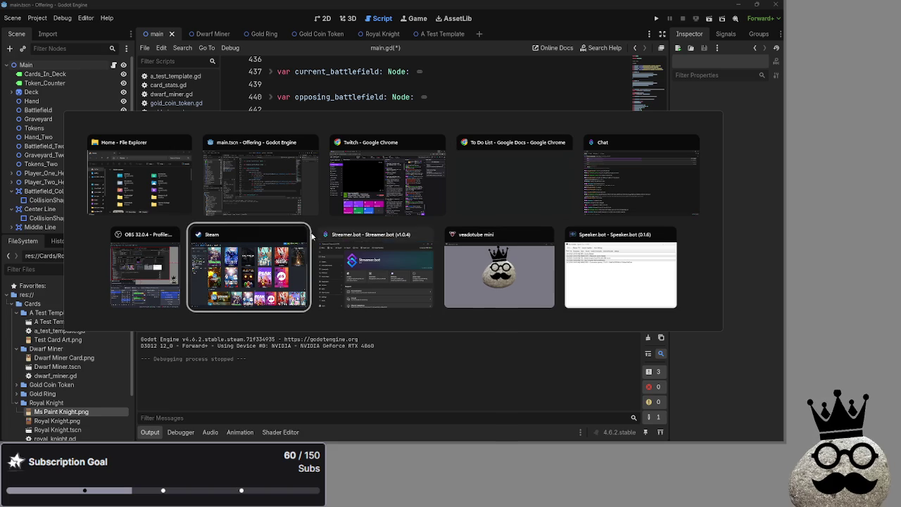
key("Escape")
key("super")
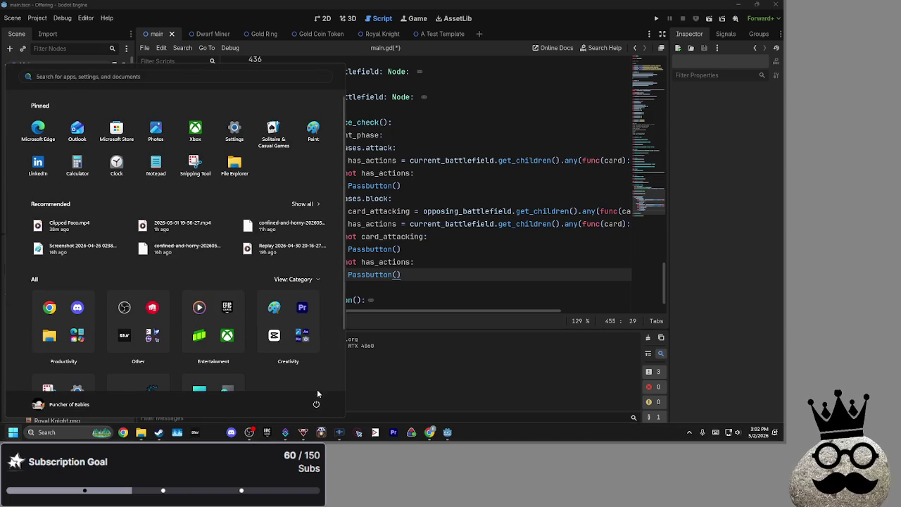
key("Escape")
key("alt+Tab")
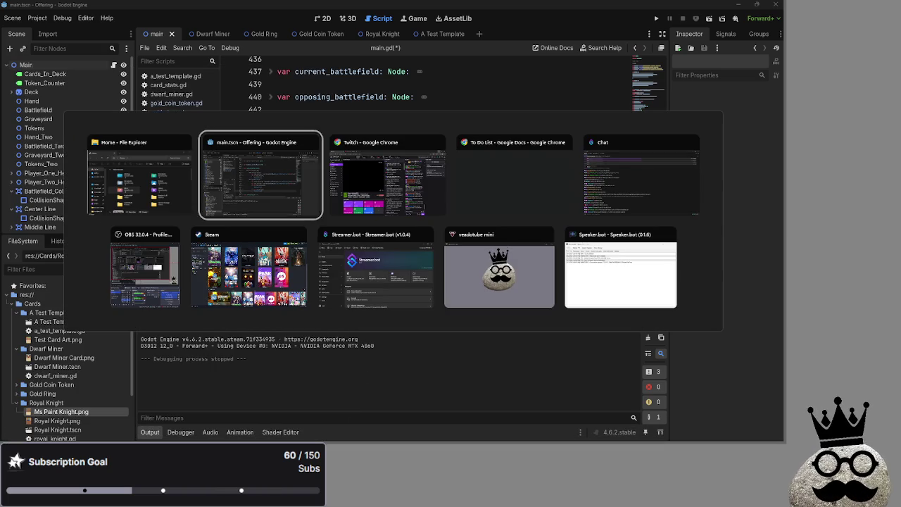
key("Tab")
key("Tab")
key("Tab")
key("Escape")
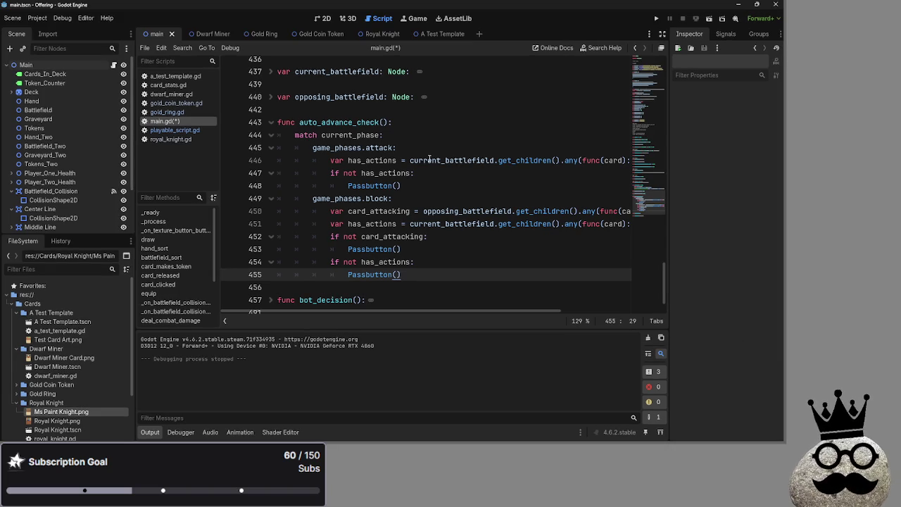
scroll(433, 161, "up", 12)
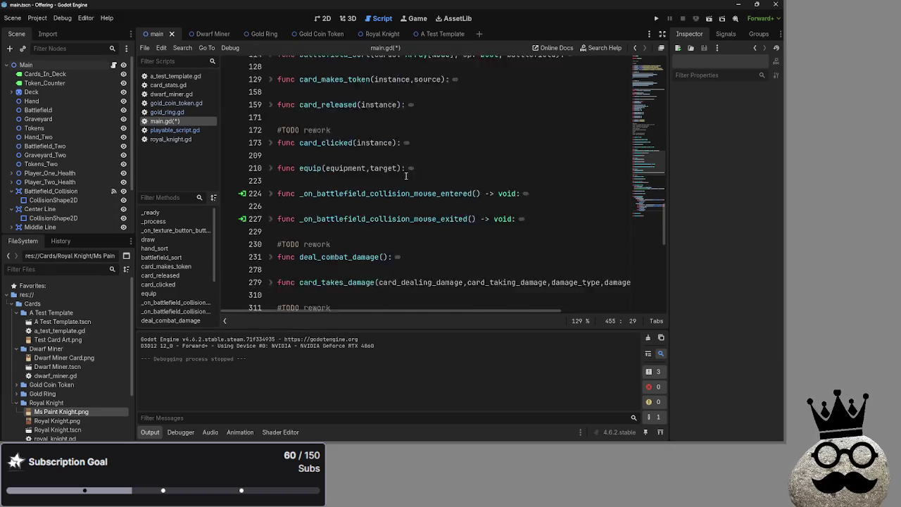
scroll(407, 176, "up", 10)
scroll(318, 171, "up", 10)
scroll(312, 158, "down", 10)
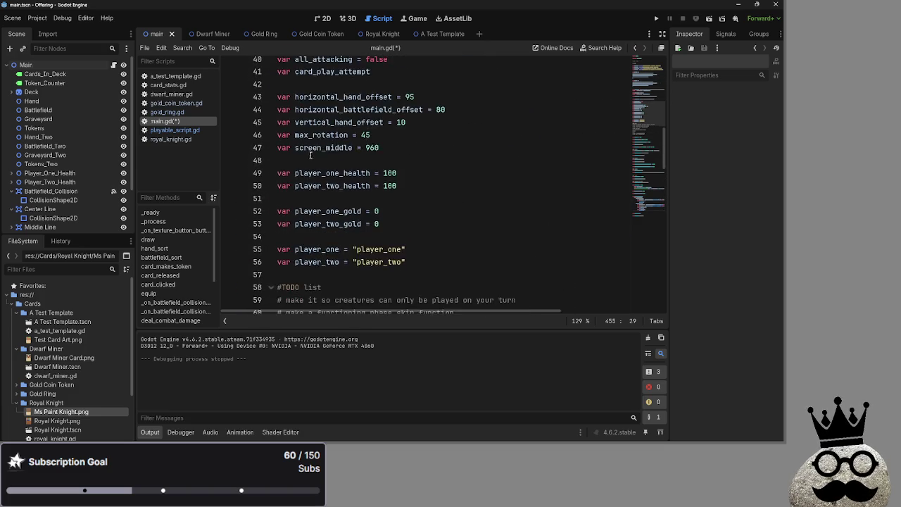
scroll(313, 158, "down", 2)
left_click_drag(406, 186, 278, 96)
left_click(407, 131)
left_click_drag(406, 186, 278, 96)
left_click(407, 134)
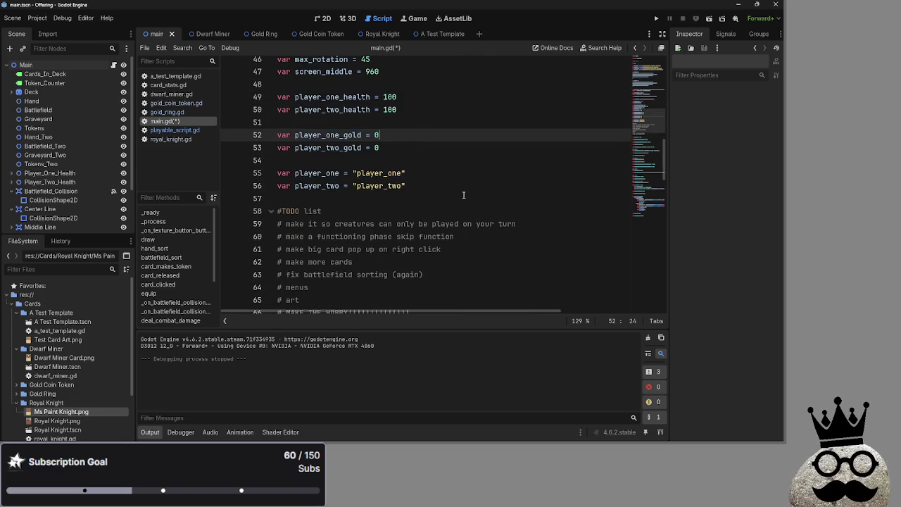
scroll(462, 195, "up", 6)
scroll(463, 198, "down", 4)
scroll(463, 197, "up", 13)
scroll(454, 195, "down", 5)
scroll(451, 193, "down", 20)
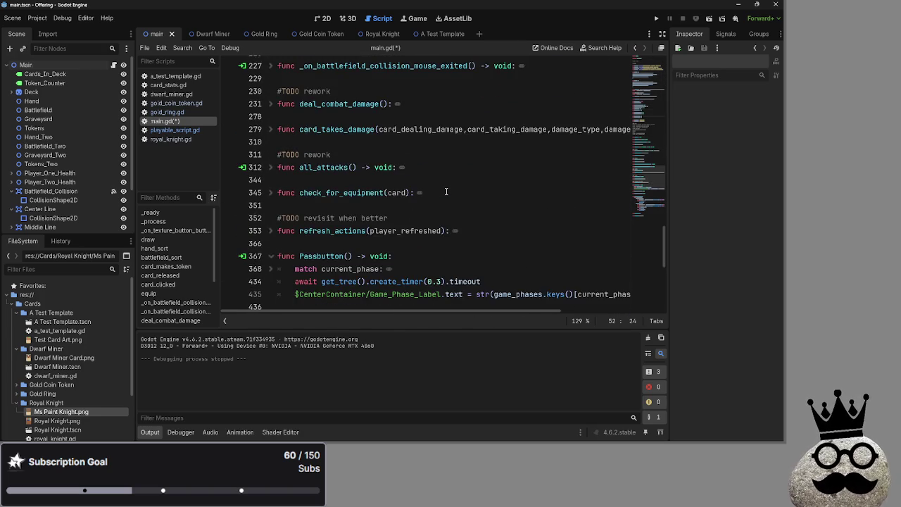
scroll(446, 192, "down", 8)
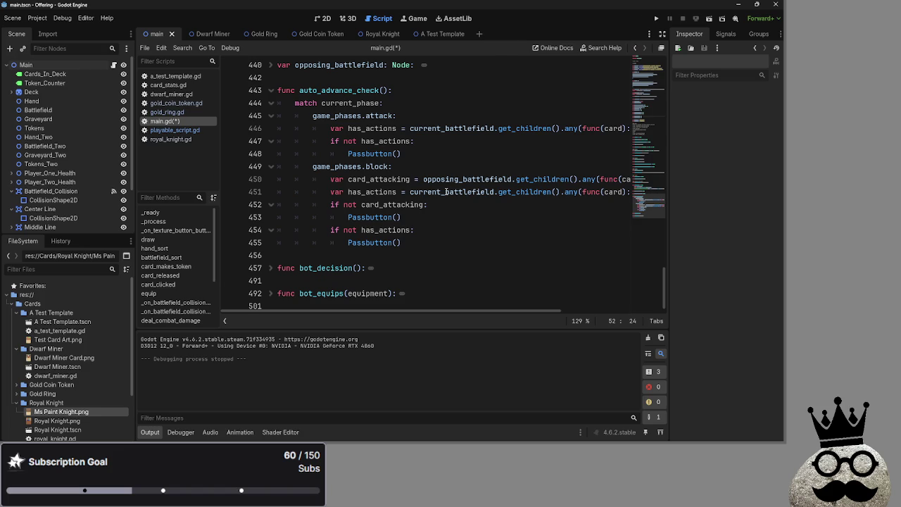
left_click(405, 255)
scroll(404, 255, "up", 4)
left_click(354, 241)
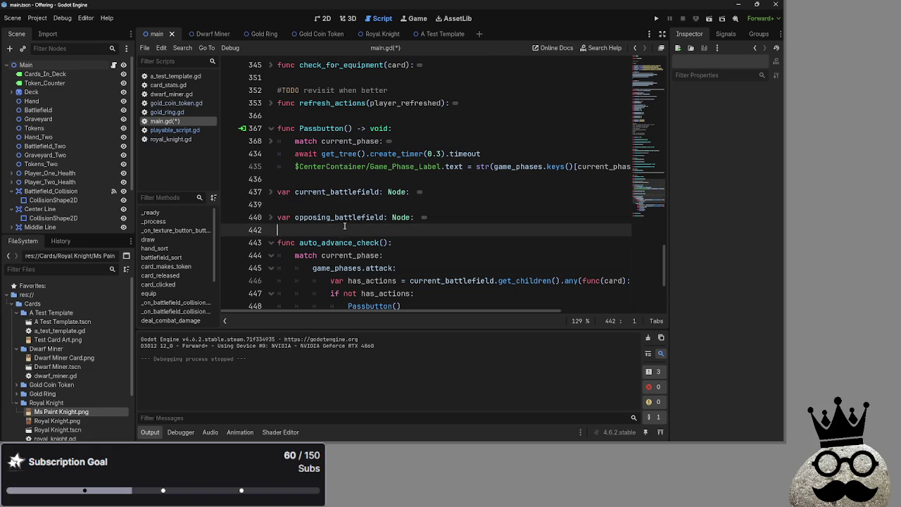
scroll(353, 229, "up", 8)
left_click(353, 281)
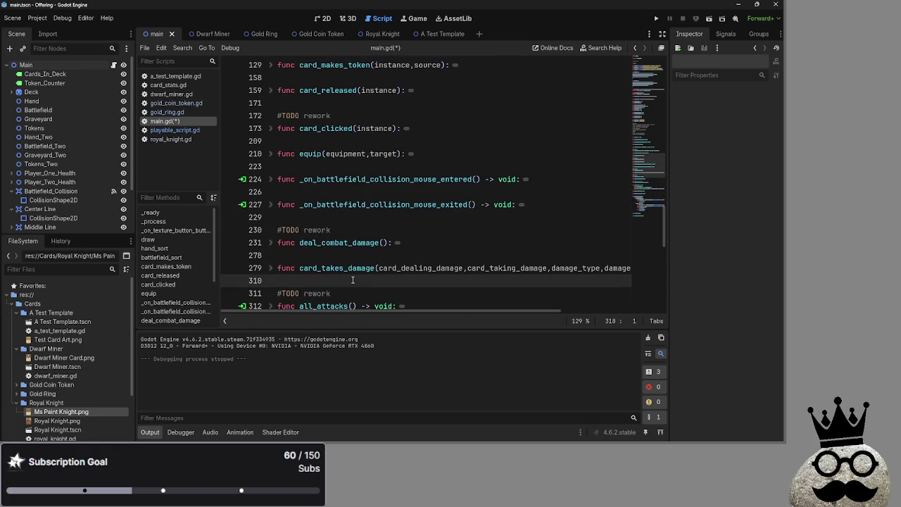
key("alt+Tab")
key("alt+Tab")
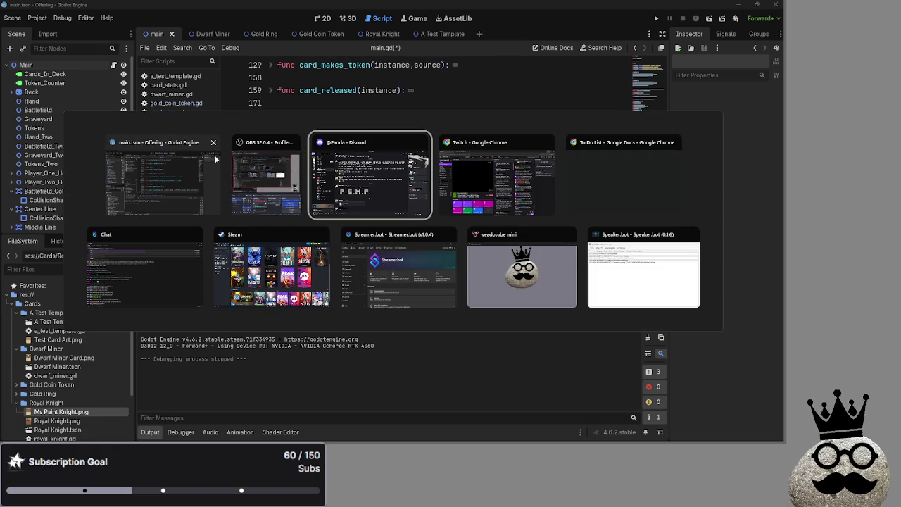
left_click(173, 188)
left_click(304, 230)
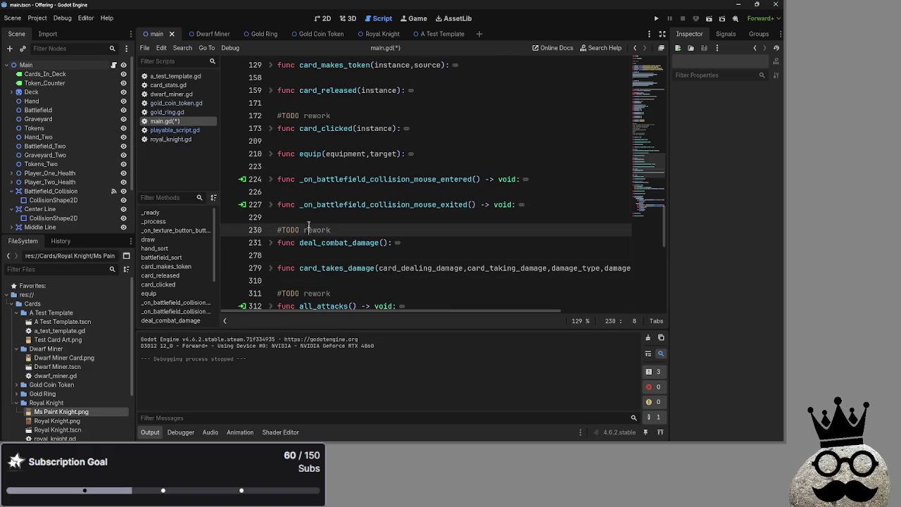
left_click(313, 255)
left_click(271, 245)
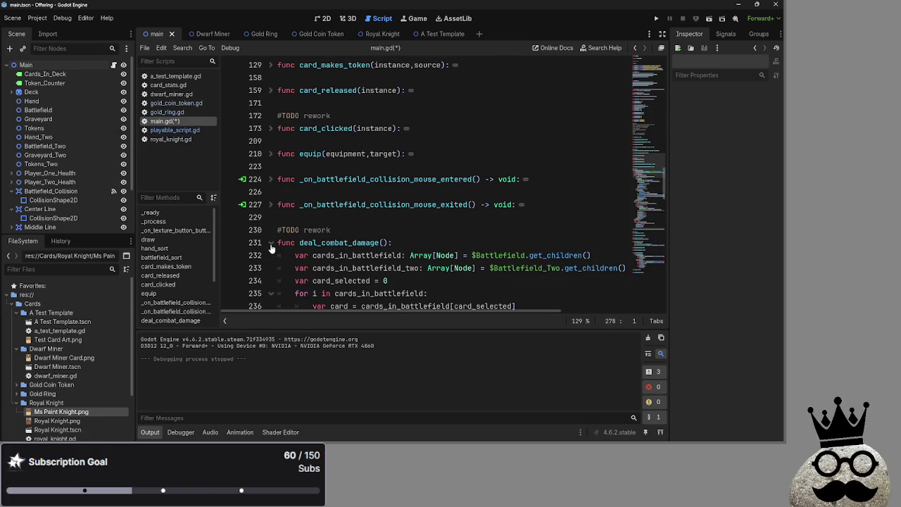
left_click(270, 244)
scroll(317, 252, "down", 5)
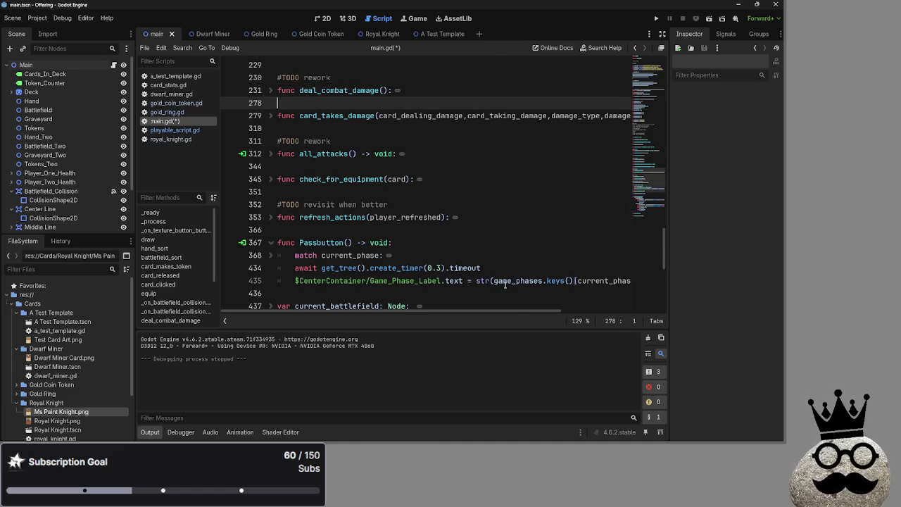
mouse_move(505, 284)
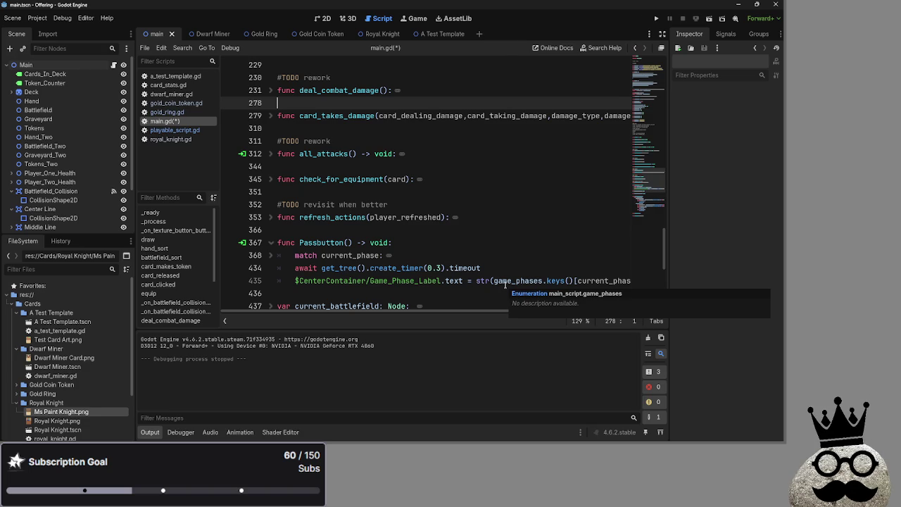
scroll(431, 269, "down", 2)
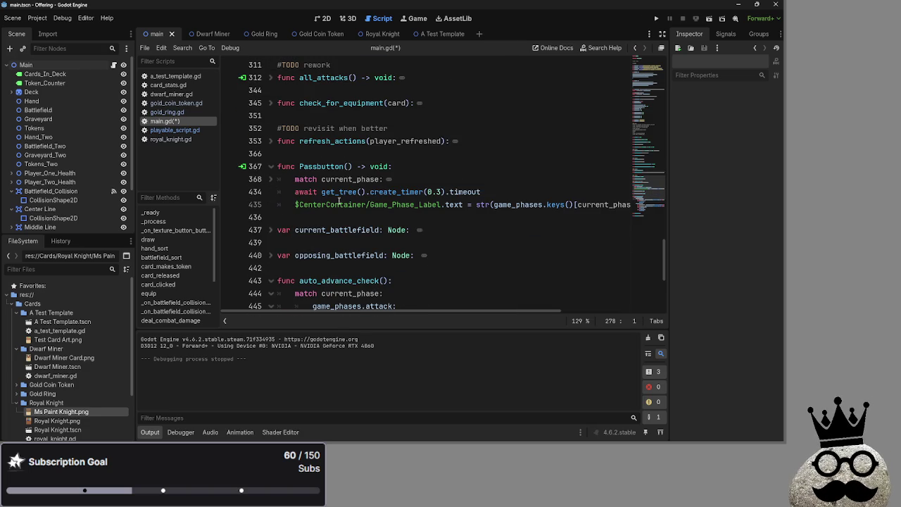
- Unfold 'match current_phase:' on line 368 in Passbutton and scroll through its branches
left_click(331, 180)
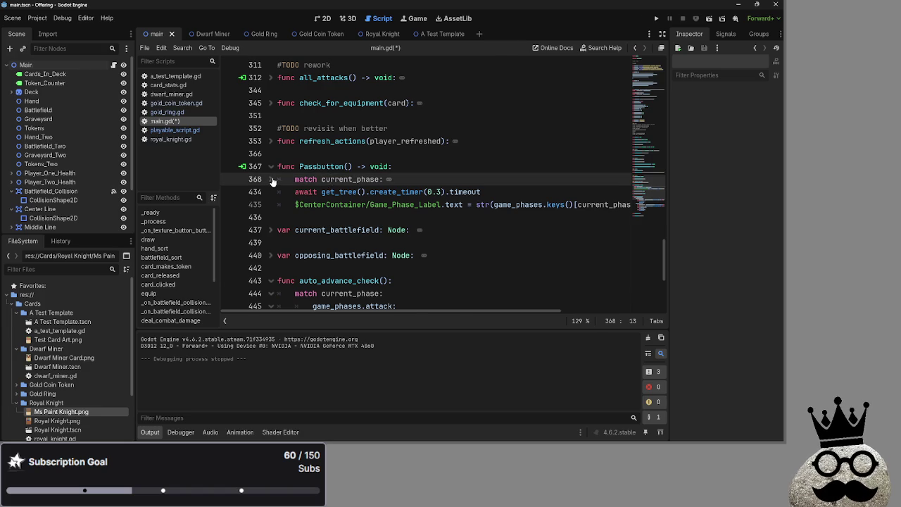
left_click(271, 179)
scroll(431, 227, "down", 7)
scroll(431, 230, "down", 10)
scroll(431, 229, "up", 12)
scroll(431, 230, "up", 3)
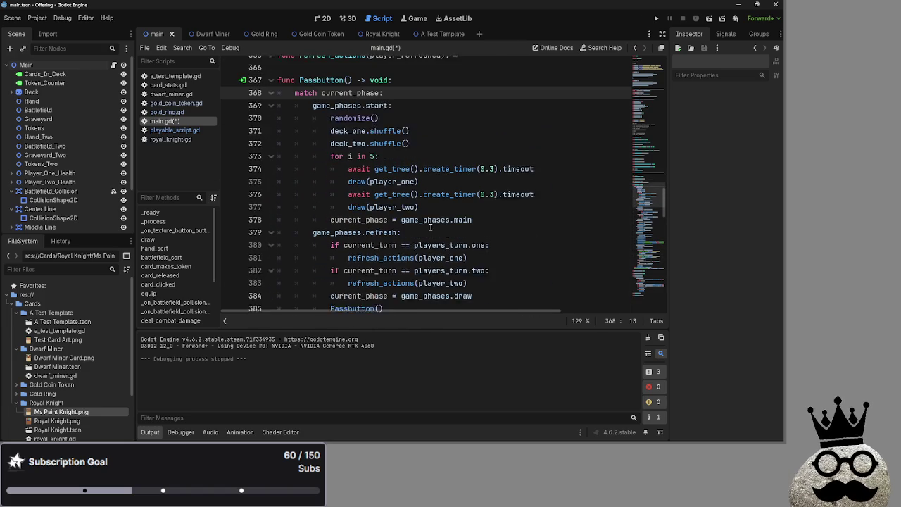
scroll(371, 206, "down", 3)
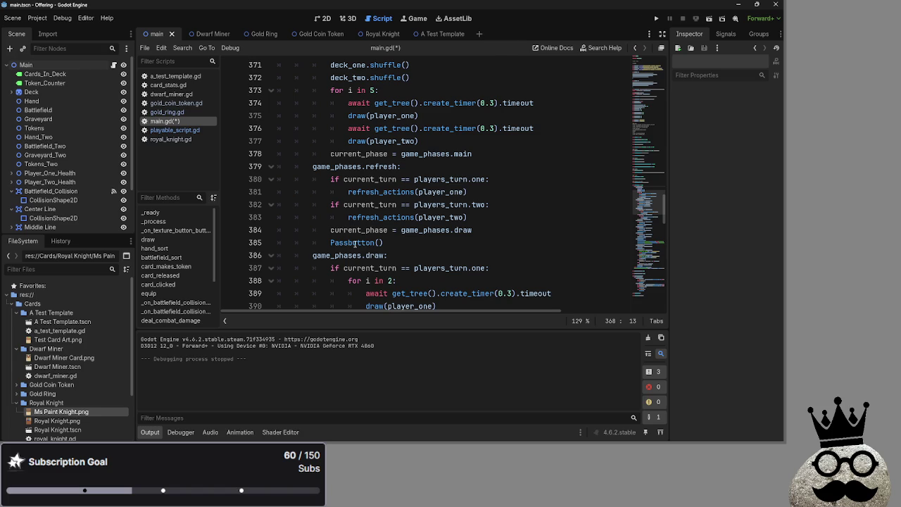
scroll(355, 243, "up", 1)
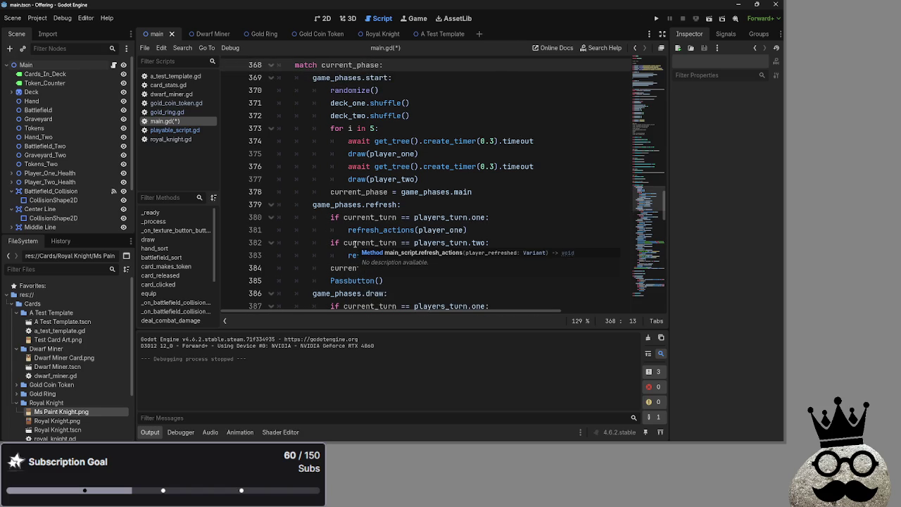
- Review the start phase's deck shuffles and five-card deals with 0.3-second waits
scroll(355, 244, "down", 1)
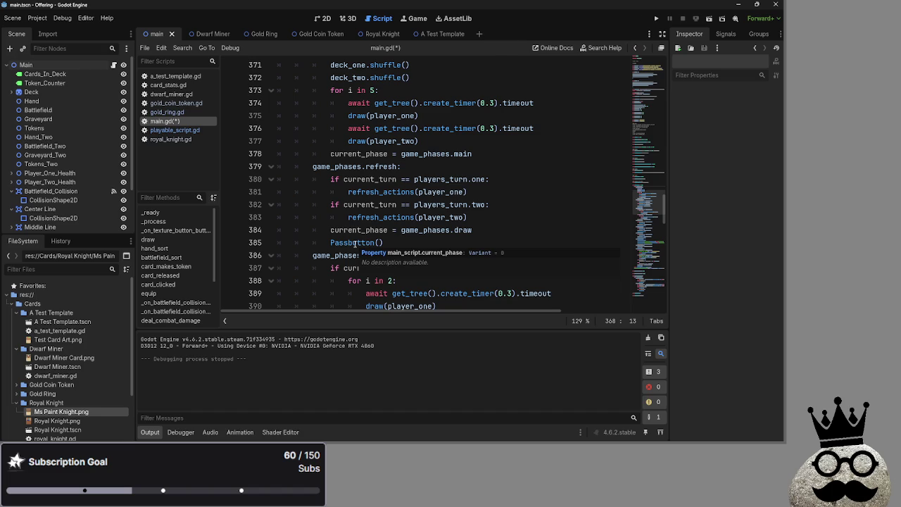
scroll(355, 243, "down", 6)
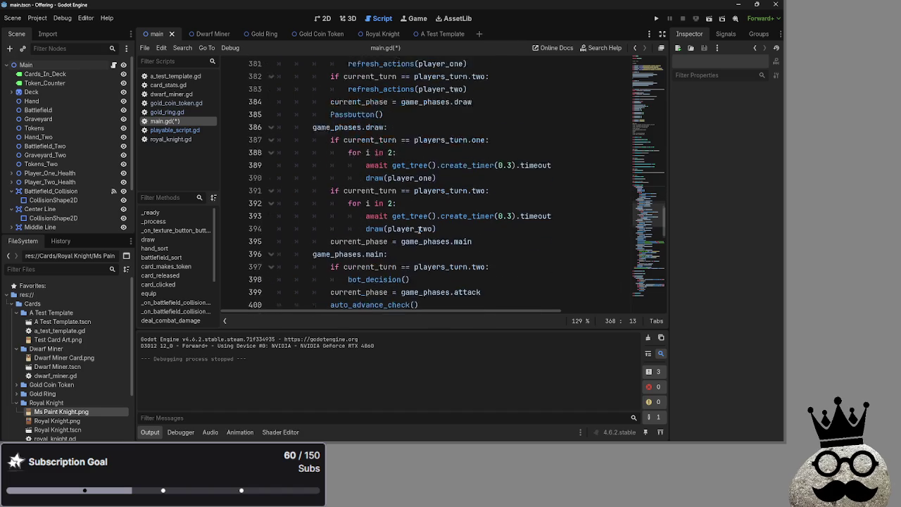
scroll(416, 230, "up", 4)
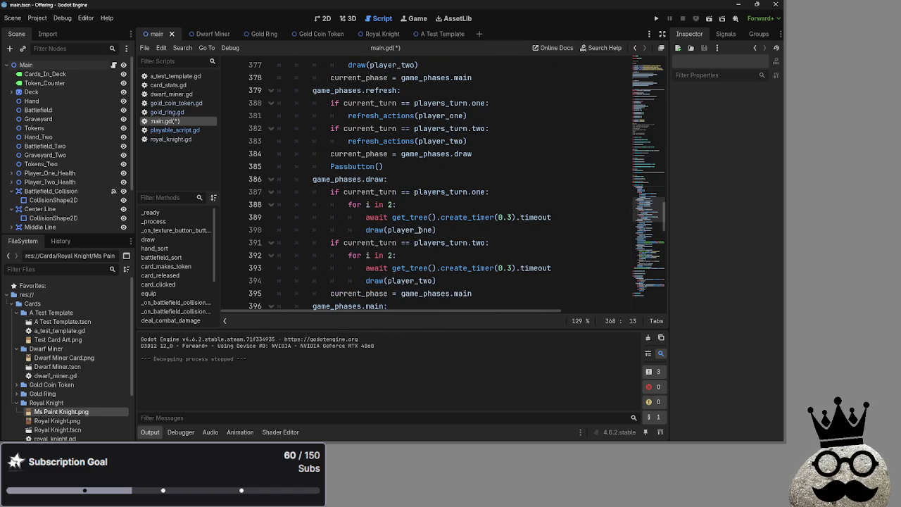
mouse_move(419, 229)
scroll(485, 194, "up", 2)
scroll(485, 194, "up", 5)
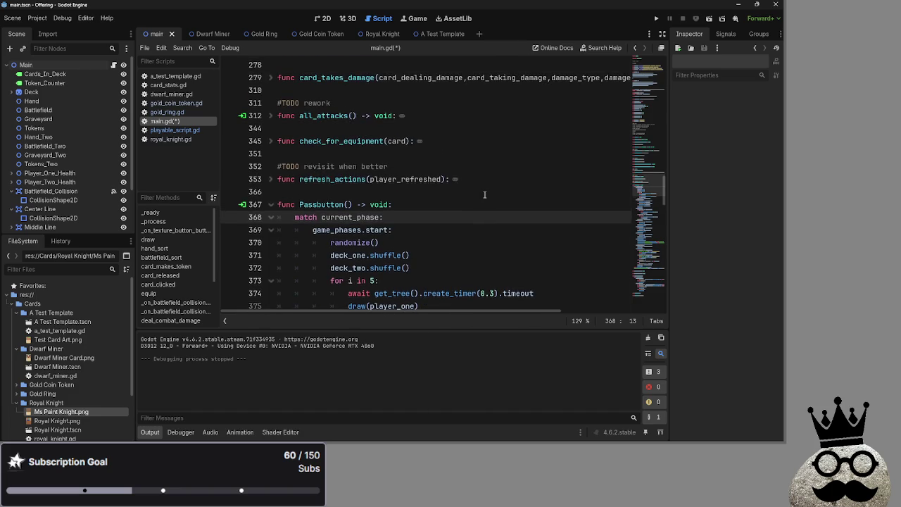
scroll(485, 195, "down", 2)
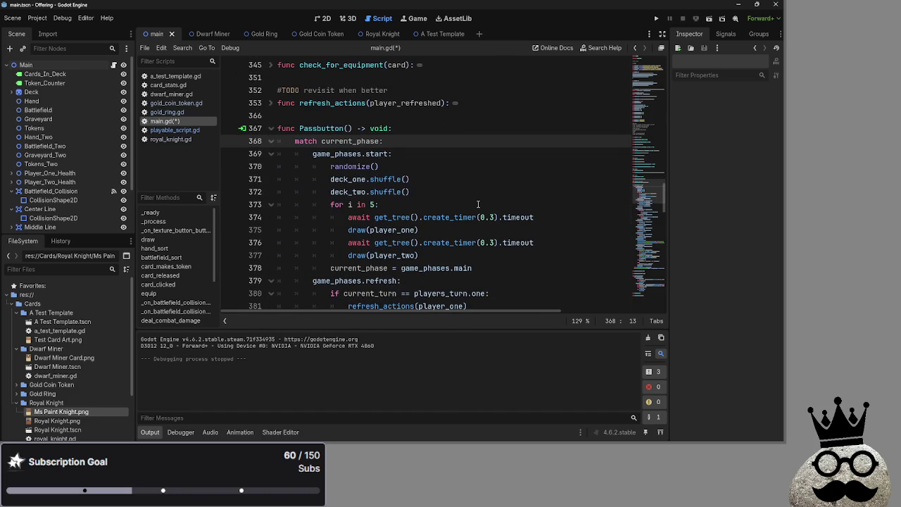
scroll(476, 203, "down", 1)
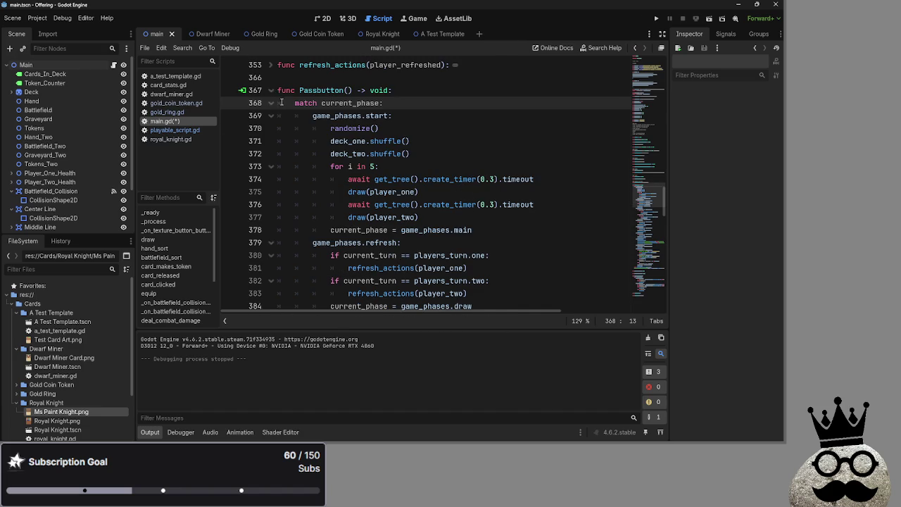
- Fold Passbutton's start, refresh, draw, main, attack, block, damage, main_two and end_turn branches
left_click(273, 103)
left_click(273, 103)
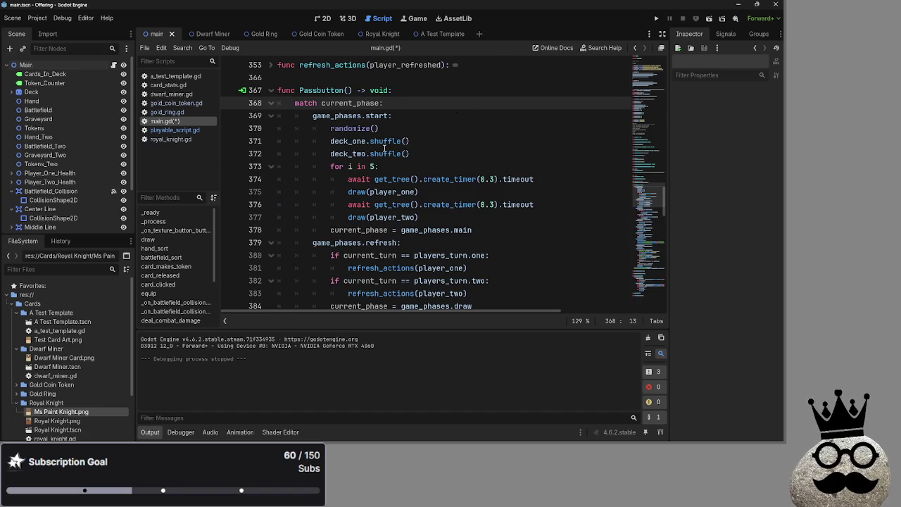
left_click(271, 116)
left_click(271, 128)
left_click(271, 141)
left_click(271, 153)
left_click(271, 166)
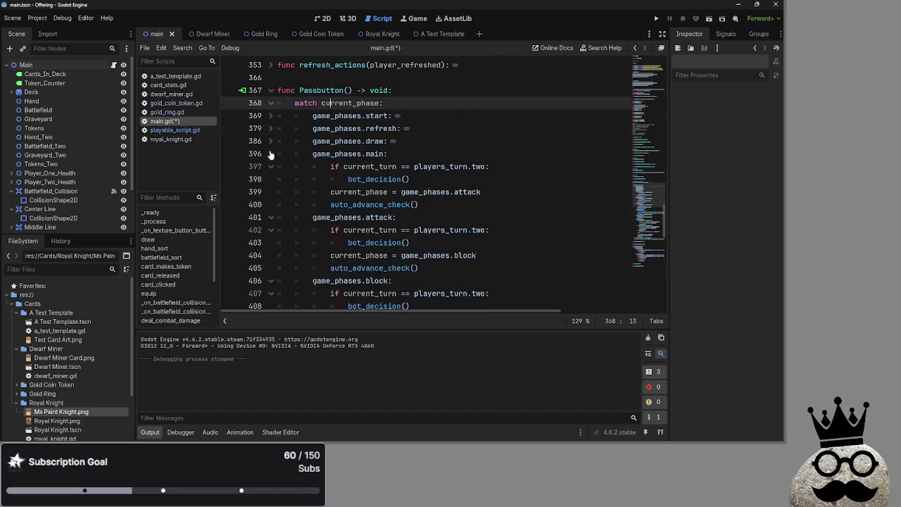
left_click(272, 179)
left_click(271, 192)
left_click(271, 204)
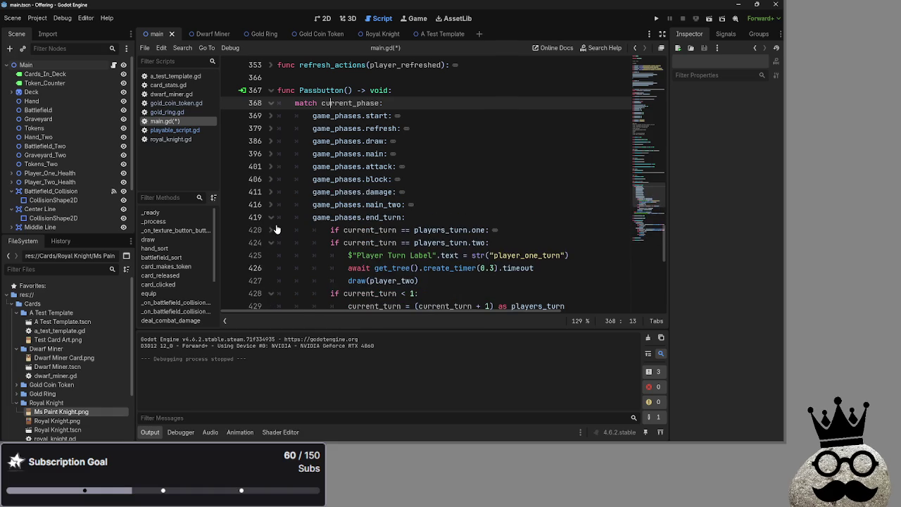
left_click(272, 217)
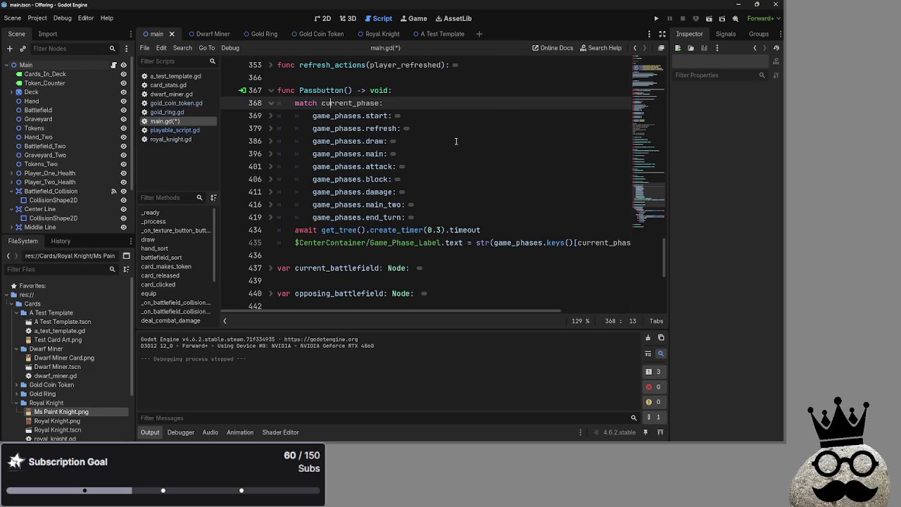
key("alt+Tab")
key("alt+Tab")
key("alt+Tab")
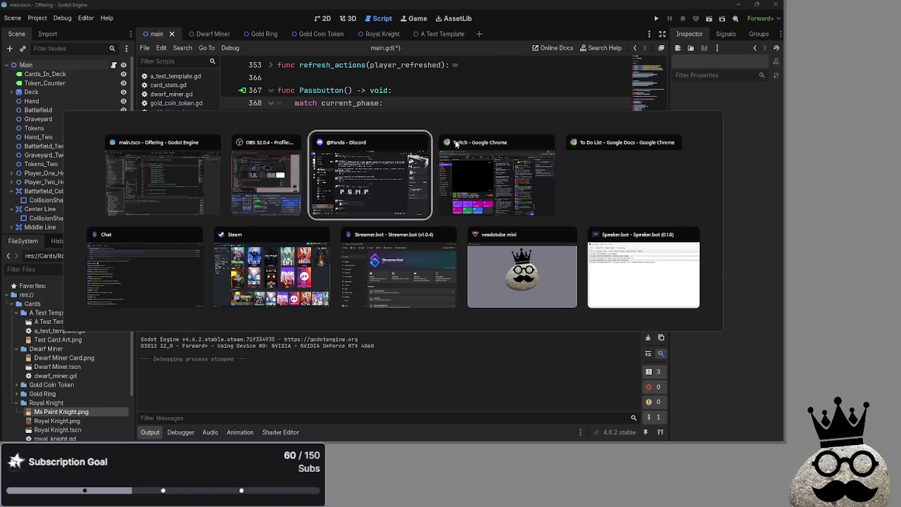
key("Escape")
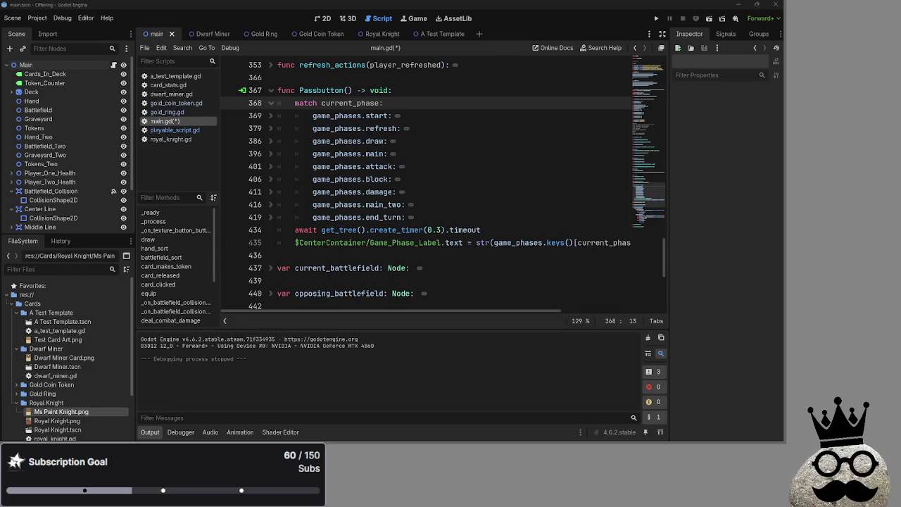